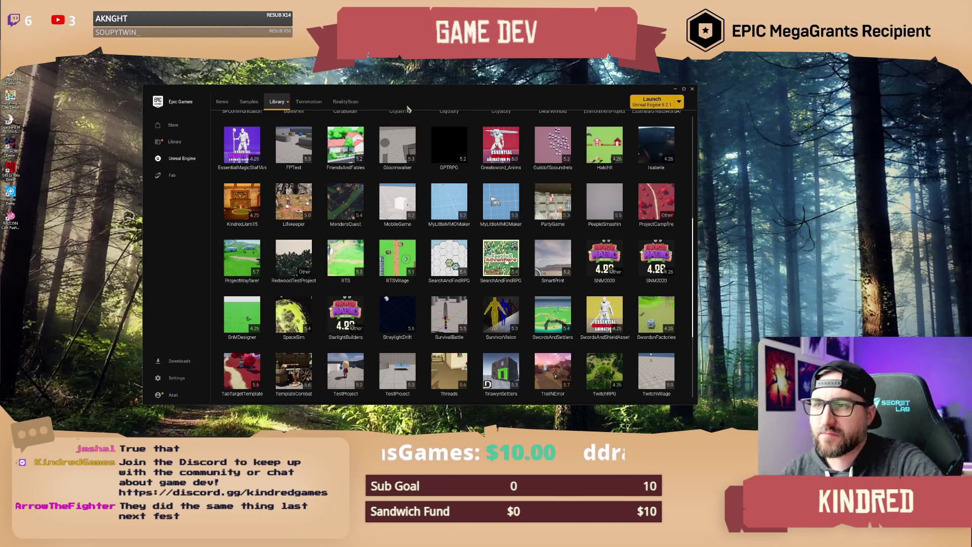
# Move the Epic Games Launcher window higher on the screen.
pyautogui.moveTo(430, 95); pyautogui.dragTo(424, 93)
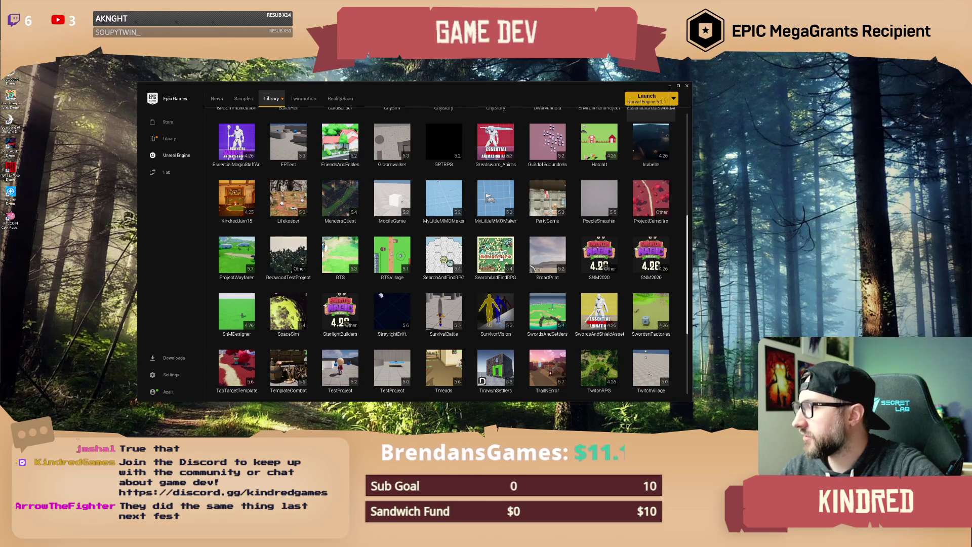
pyautogui.moveTo(407, 92); pyautogui.dragTo(403, 90)
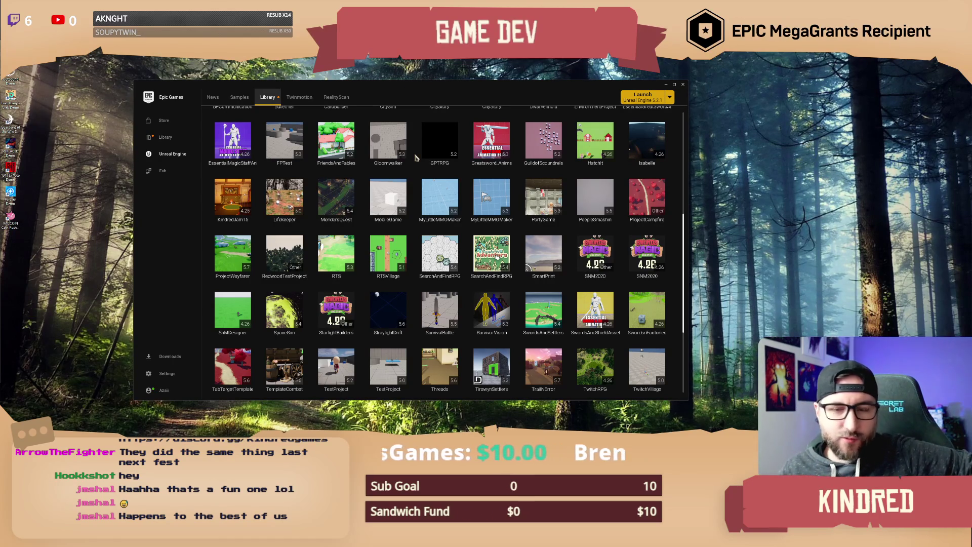
pyautogui.moveTo(416, 92); pyautogui.dragTo(419, 73)
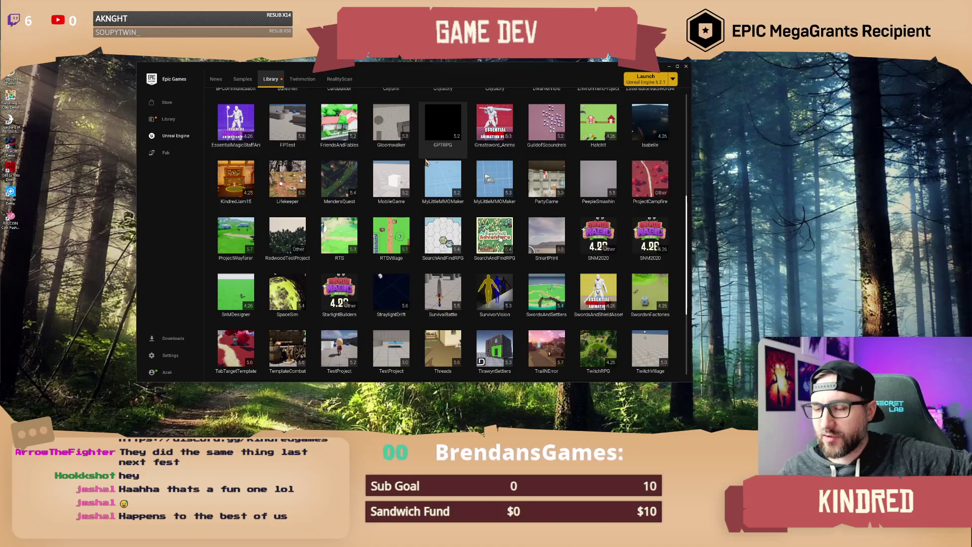
# Select the ProjectWayfarer project in the Library and launch it in Unreal Engine.
pyautogui.scroll(-1, 440, 233)
pyautogui.click(227, 209)
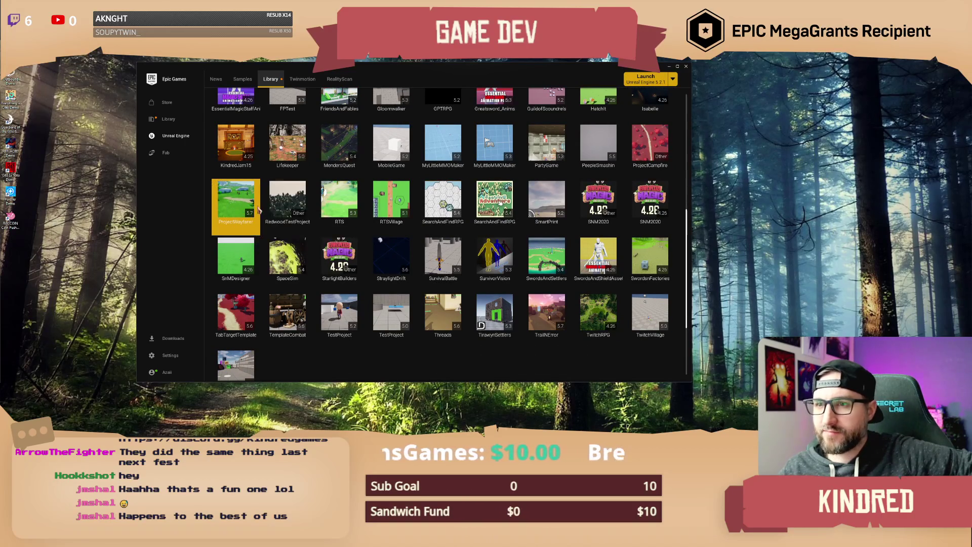
pyautogui.scroll(1, 253, 208)
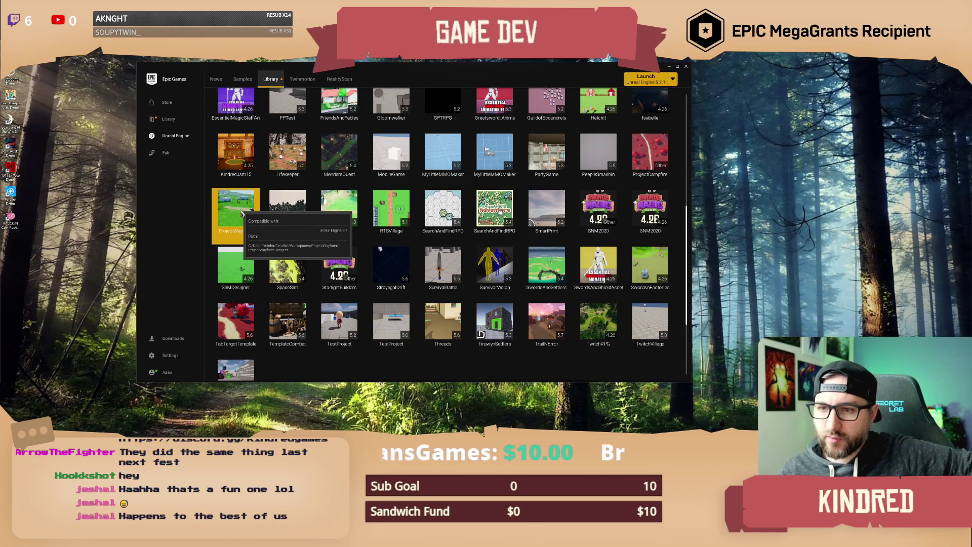
pyautogui.doubleClick(242, 213)
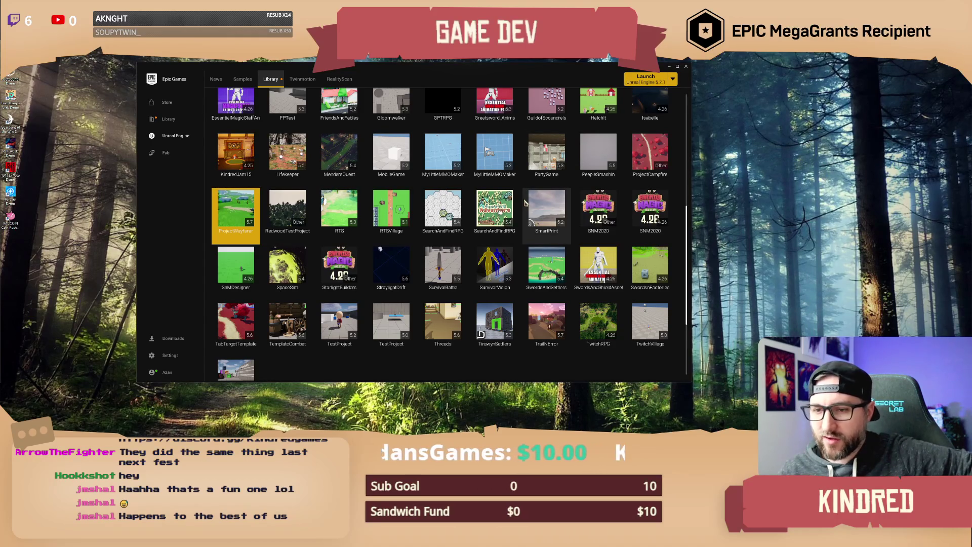
# Scroll the project grid and select the CitySim project.
pyautogui.scroll(-1, 522, 218)
pyautogui.scroll(5, 521, 222)
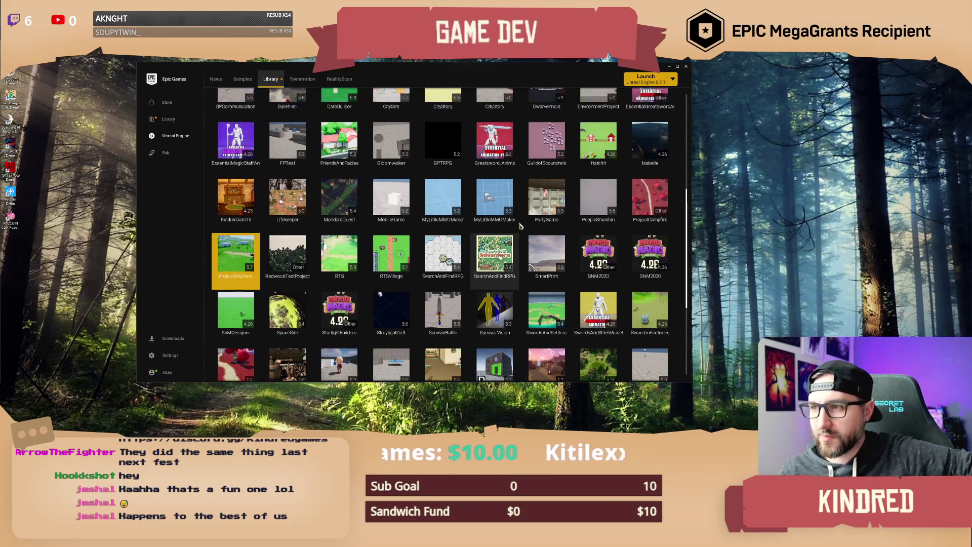
pyautogui.scroll(2, 521, 218)
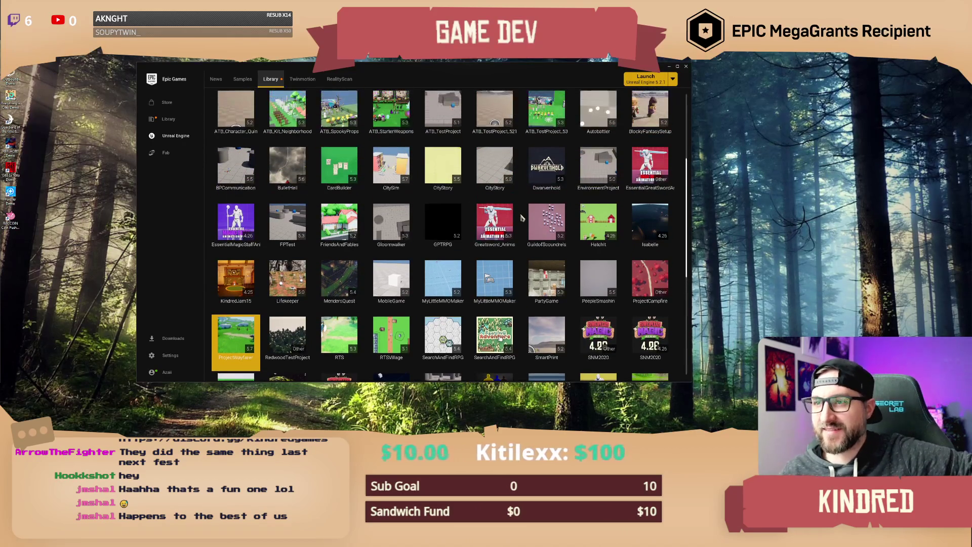
pyautogui.click(383, 167)
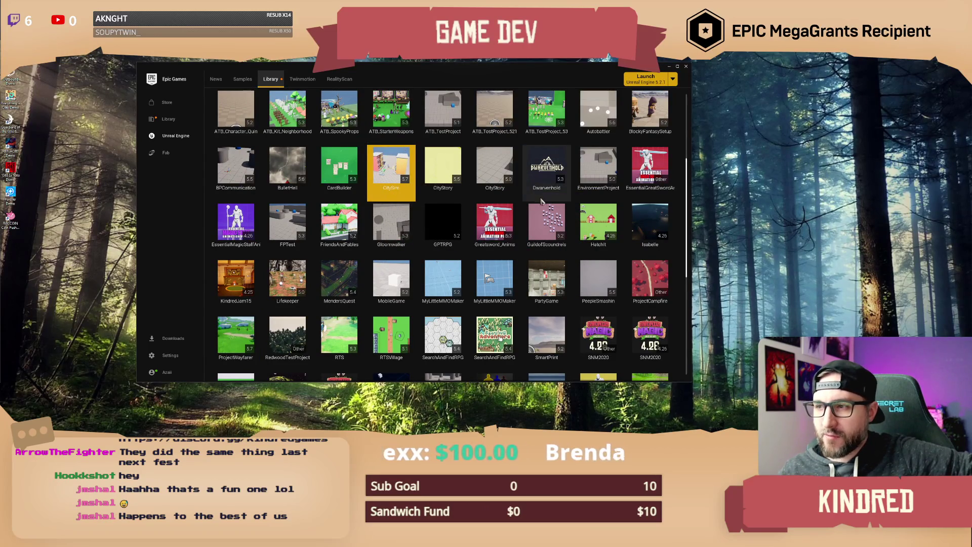
pyautogui.scroll(2, 545, 202)
pyautogui.scroll(2, 545, 205)
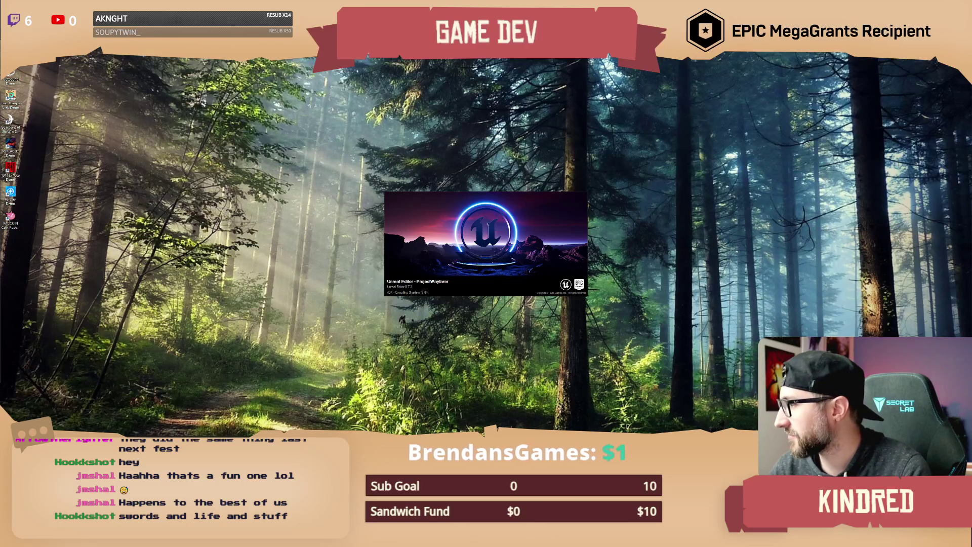
# Bring the Chrome window with the 'stickrpg' Google results to the front, maximized.
pyautogui.doubleClick(394, 117)
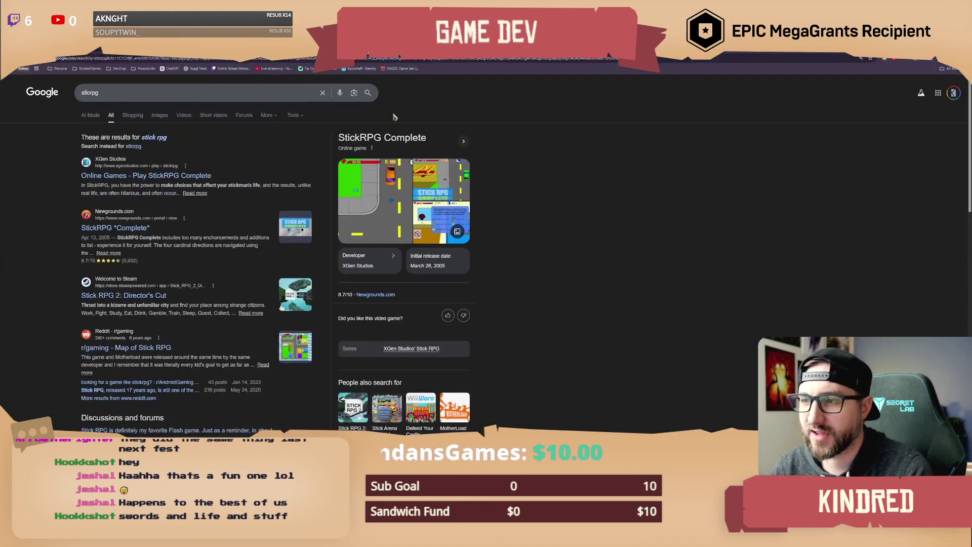
# Enlarge the StickRPG screenshot and flip through the related image previews.
pyautogui.click(392, 177)
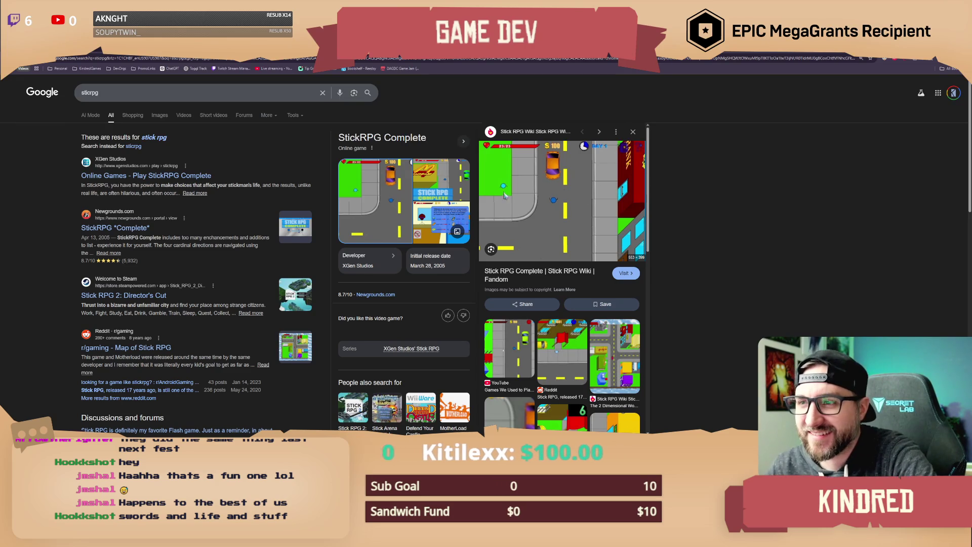
pyautogui.press('Right')
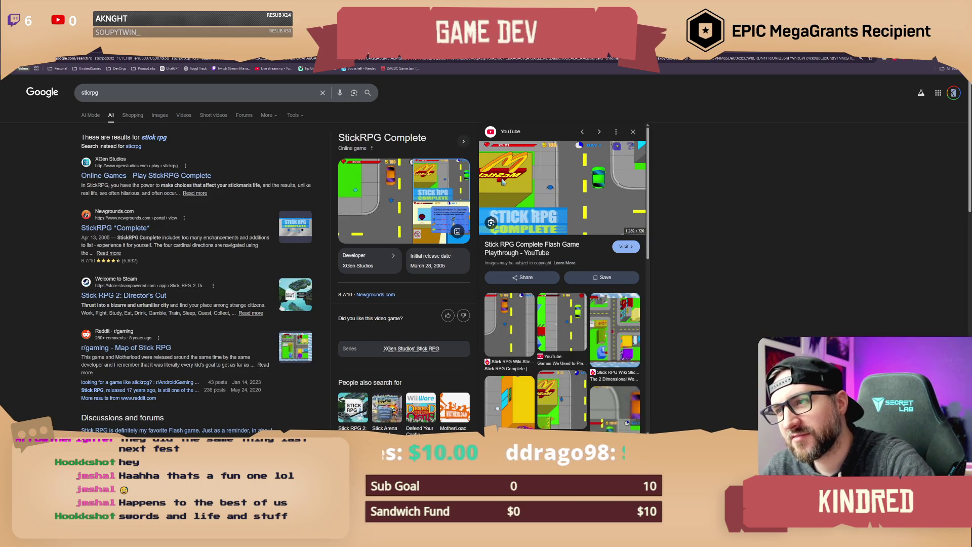
pyautogui.scroll(-3, 577, 217)
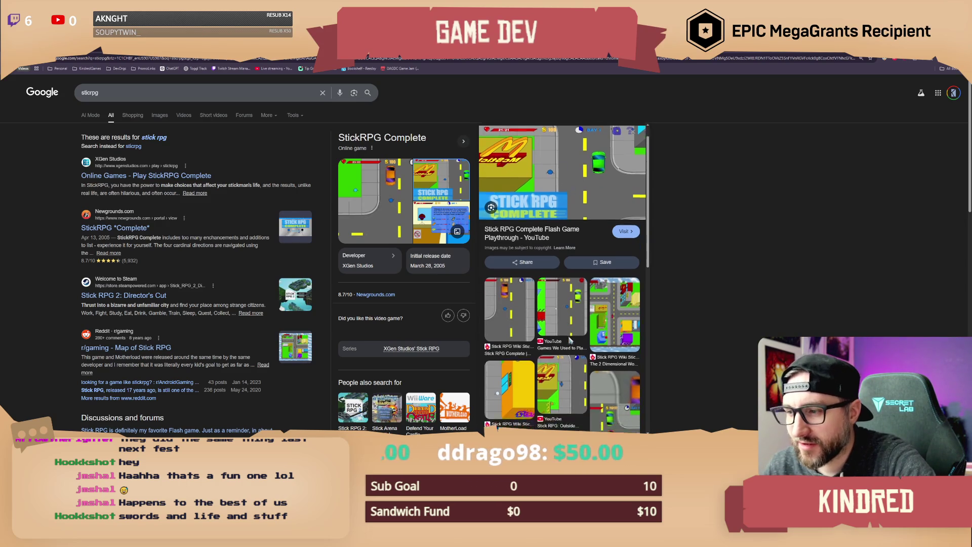
pyautogui.scroll(-5, 581, 318)
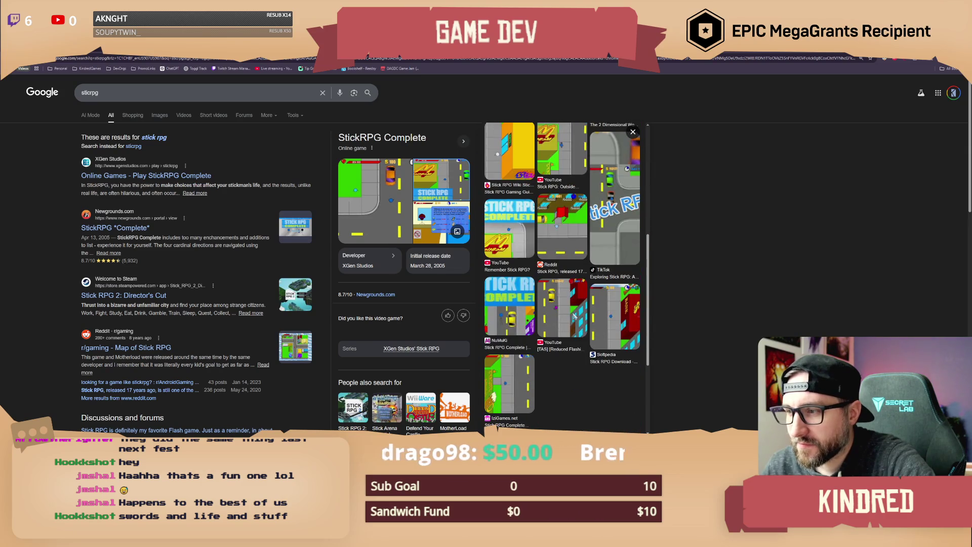
pyautogui.scroll(10, 573, 309)
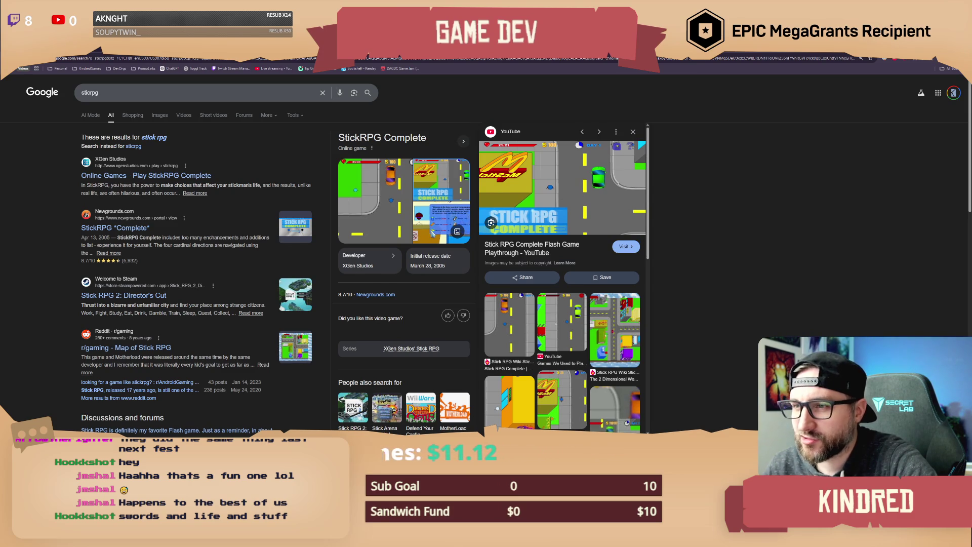
# View another Stick RPG image and the wikiHow result, then switch back to Unreal Editor.
pyautogui.click(439, 222)
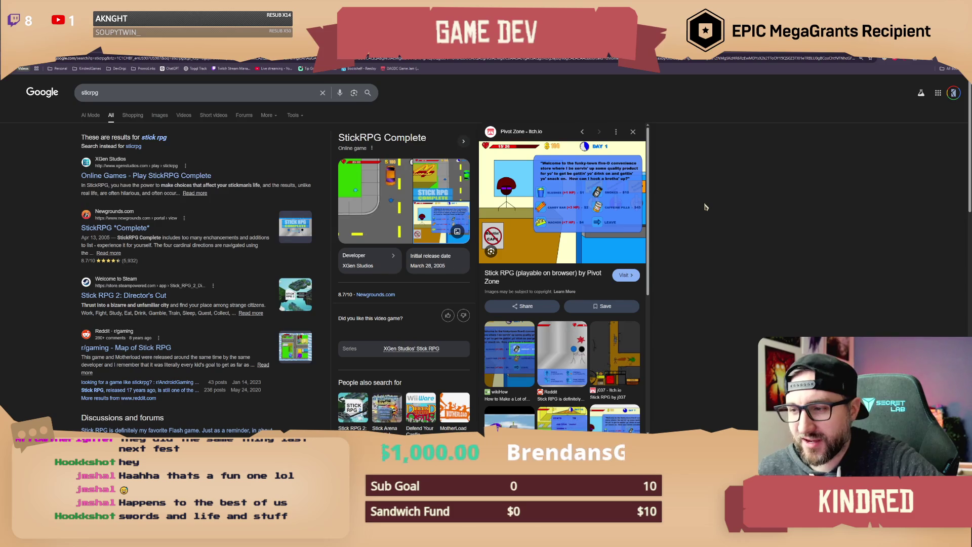
pyautogui.click(516, 350)
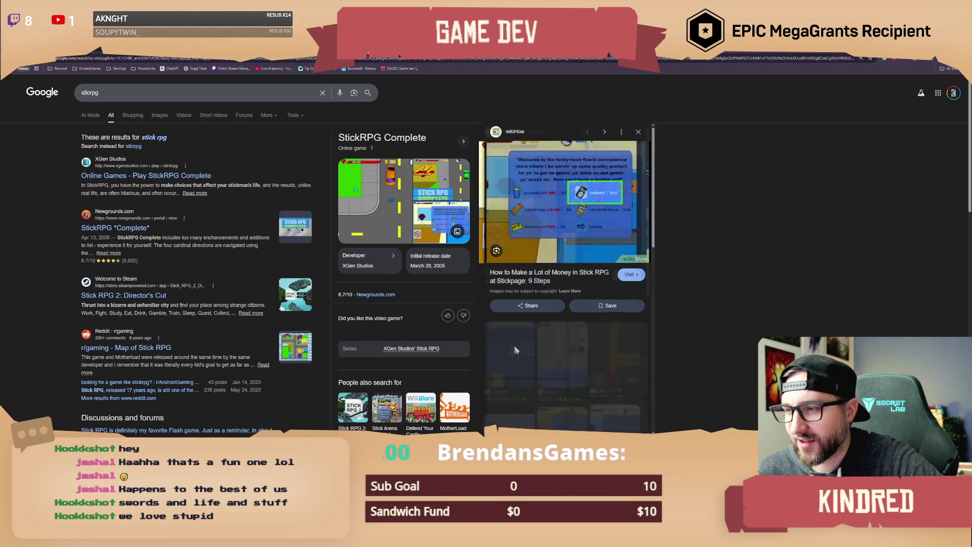
pyautogui.hotkey('alt', 'Tab')
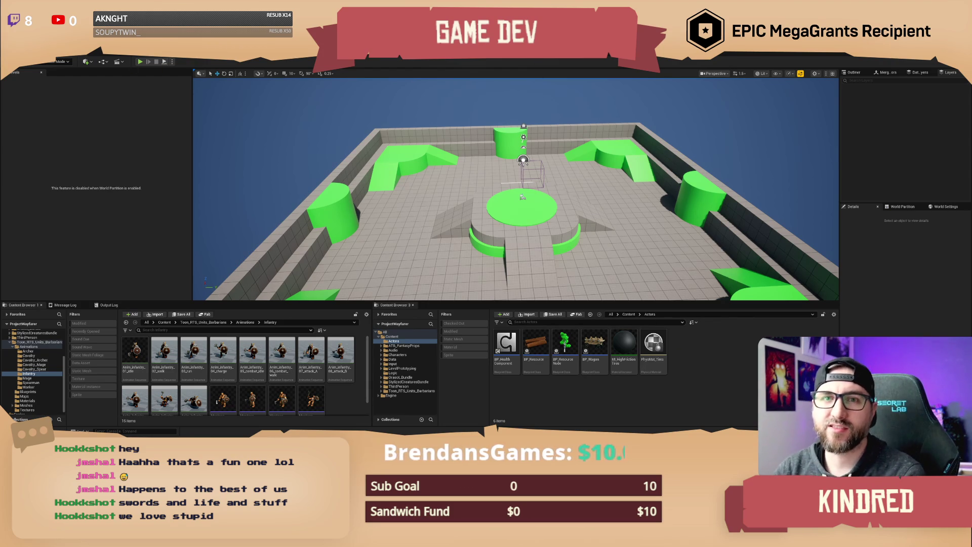
# Load M_5_Biome_Showcase from File > Recent Levels and fly the camera toward the units.
pyautogui.click(23, 50)
pyautogui.moveTo(54, 85)
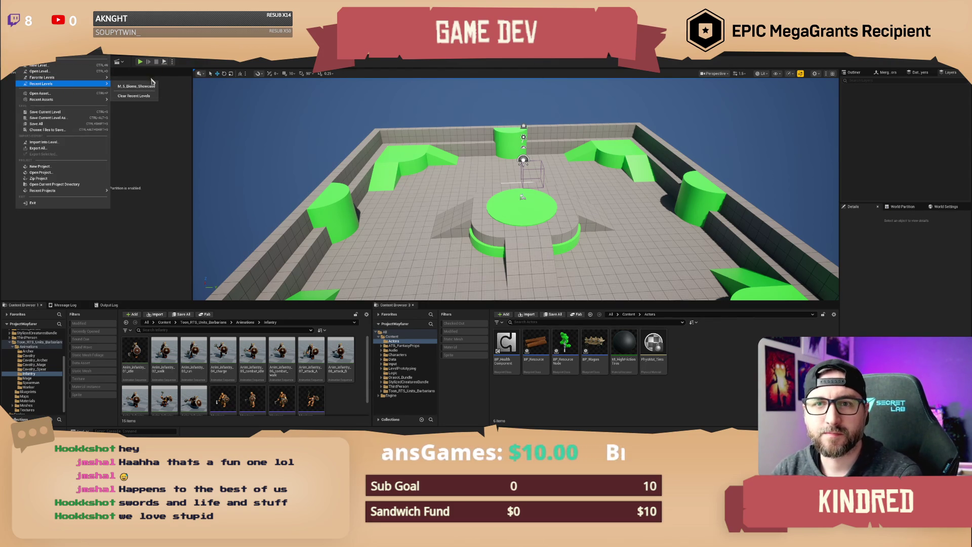
pyautogui.click(137, 86)
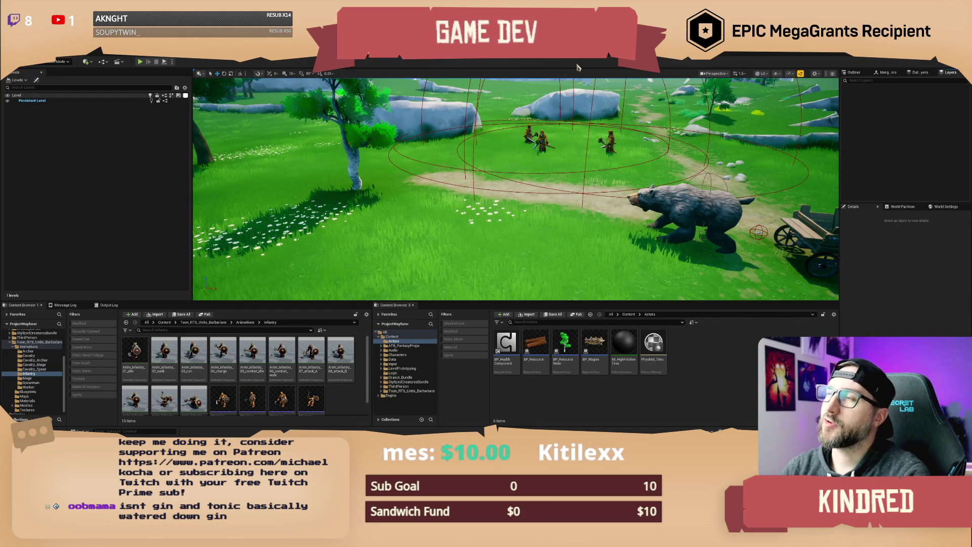
pyautogui.moveTo(585, 77)
pyautogui.mouseDown()
pyautogui.moveTo(496, 91)
pyautogui.moveTo(567, 96)
pyautogui.mouseUp()
# Fly the viewport camera close to the bear and wagon, then start Play-in-Editor with Alt+P.
pyautogui.moveTo(658, 175); pyautogui.dragTo(657, 175)
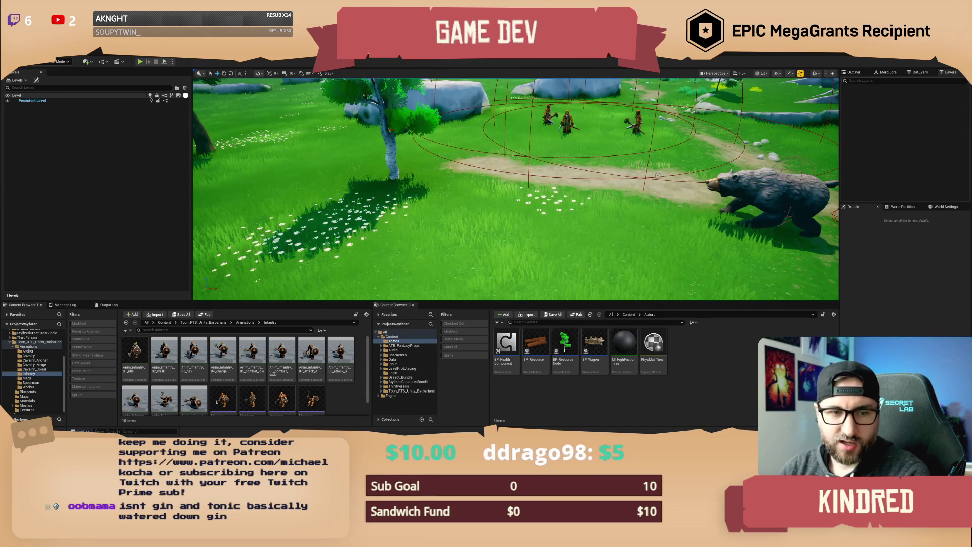
pyautogui.moveTo(657, 175)
pyautogui.mouseDown()
pyautogui.moveTo(658, 213)
pyautogui.moveTo(686, 180)
pyautogui.mouseUp()
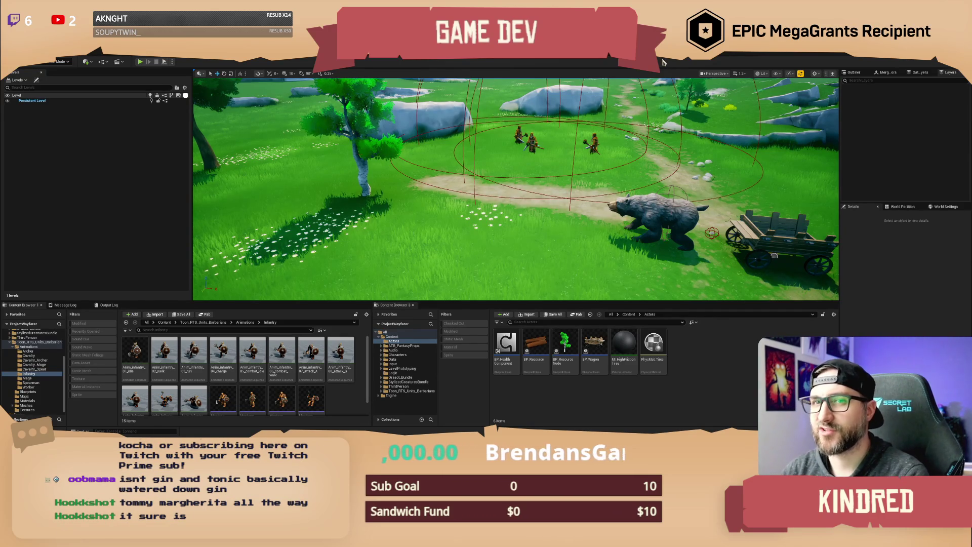
pyautogui.press('Up')
pyautogui.press('Right')
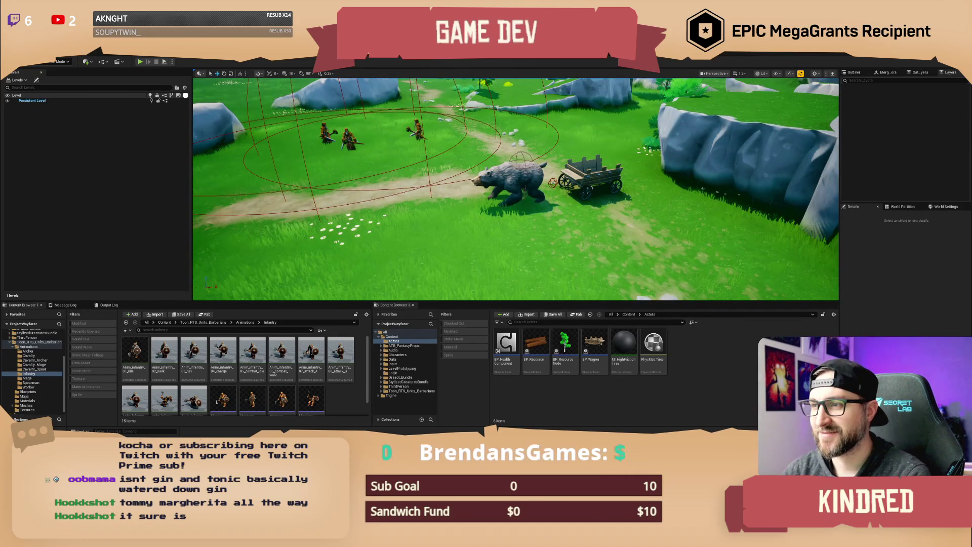
pyautogui.press('Left')
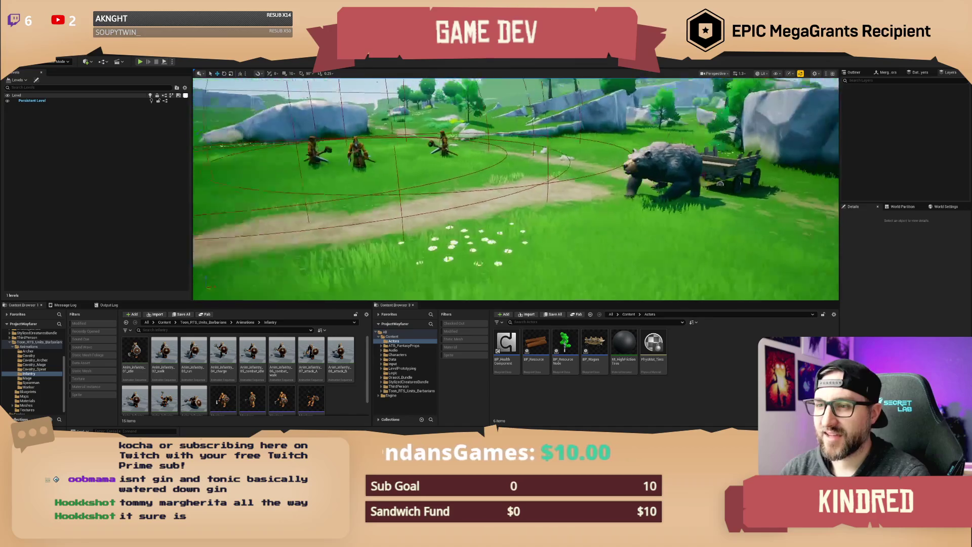
pyautogui.press('Up')
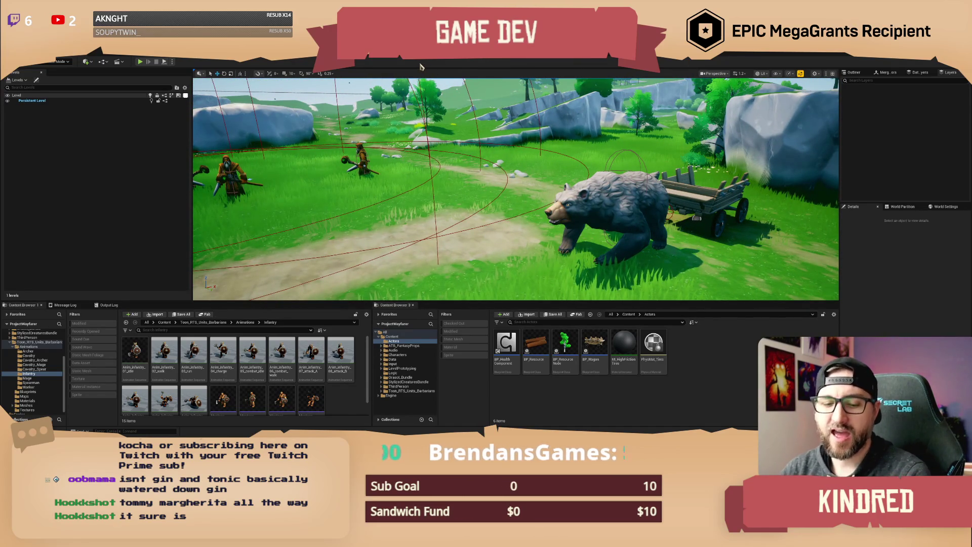
pyautogui.press('Left')
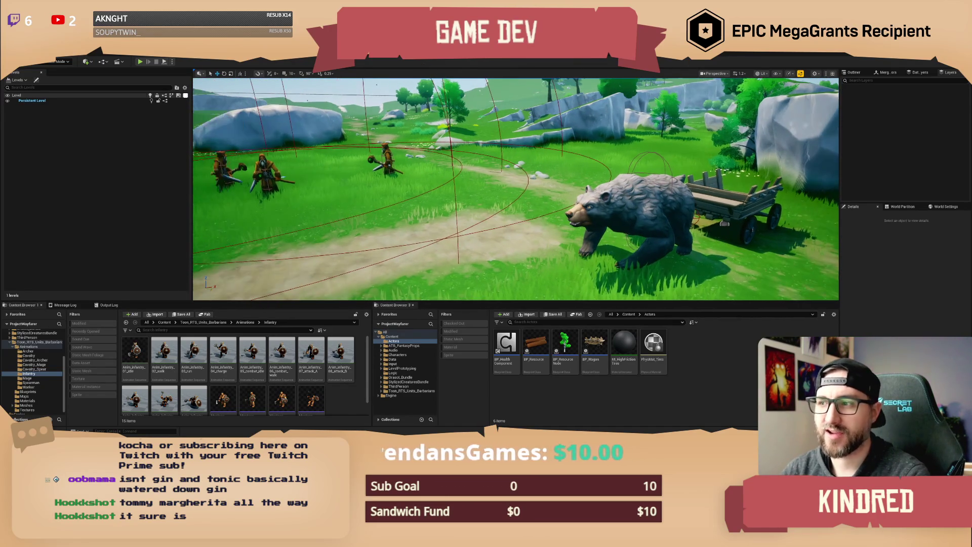
pyautogui.press('Up')
pyautogui.press('Down')
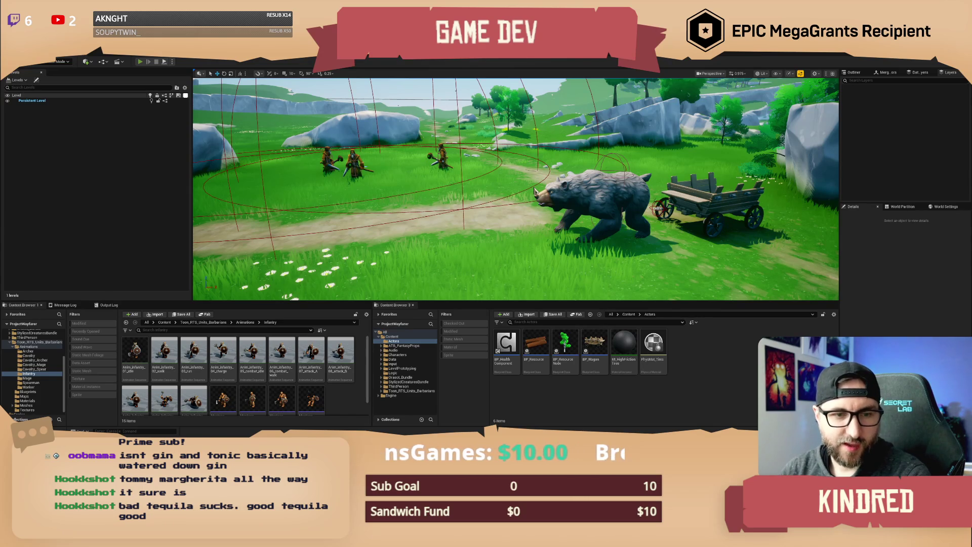
pyautogui.hotkey('alt', 'p')
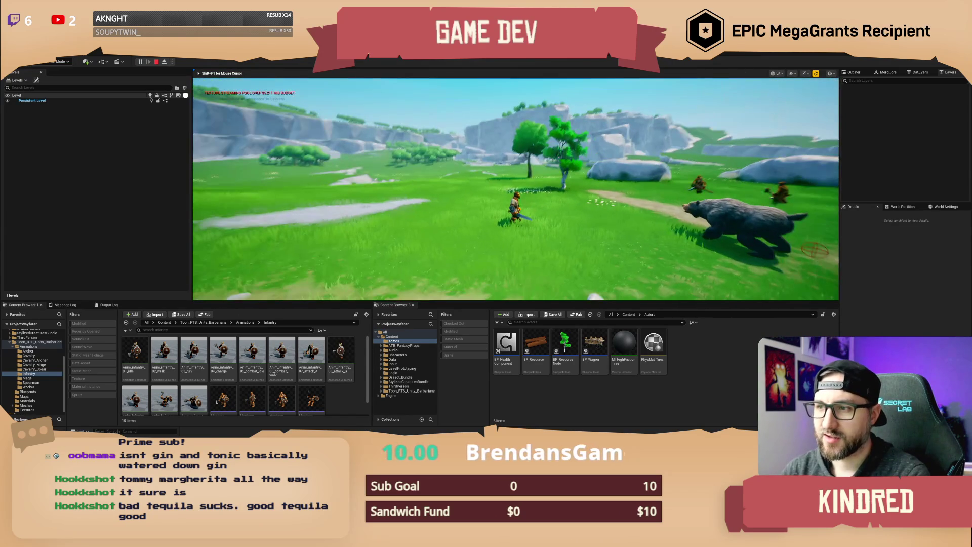
# Move the barbarian forward with W, turning the game camera down the path.
pyautogui.press('w')
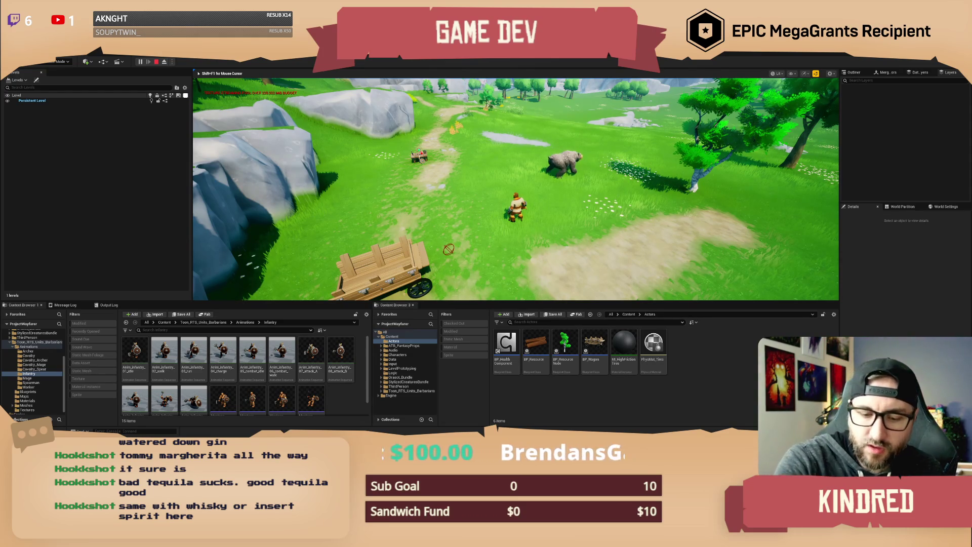
# Run the barbarian forward across the grass past the tree toward the wagon.
pyautogui.moveTo(465, 290)
pyautogui.press('w')
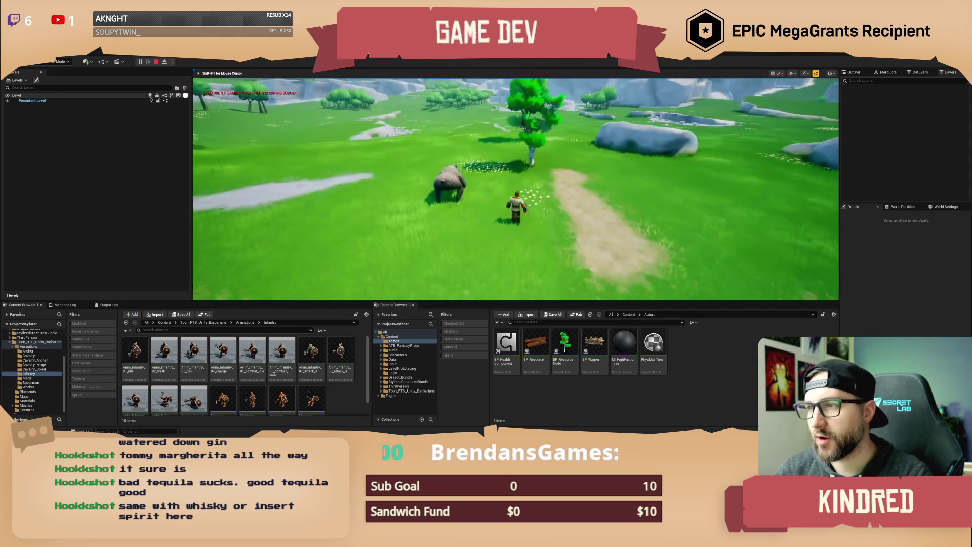
pyautogui.press('w')
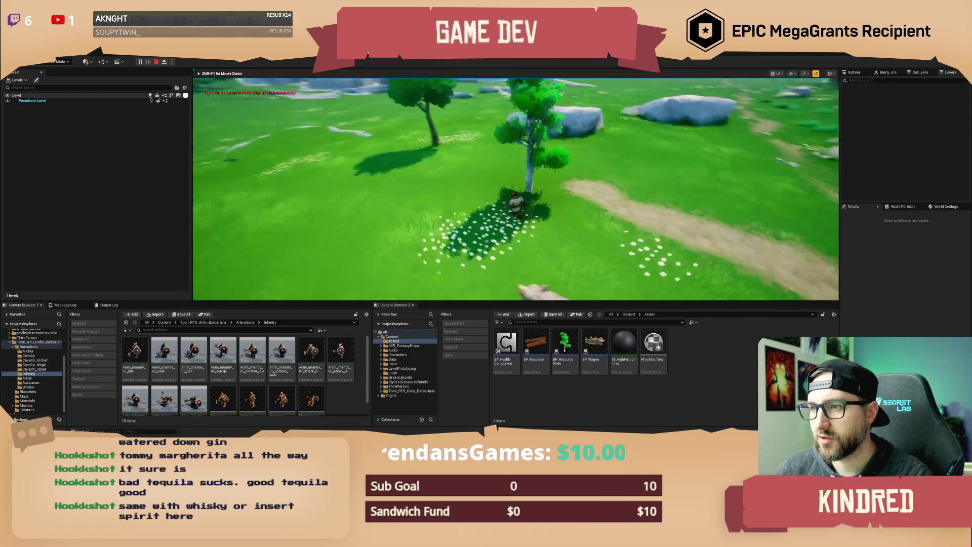
pyautogui.moveTo(515, 189)
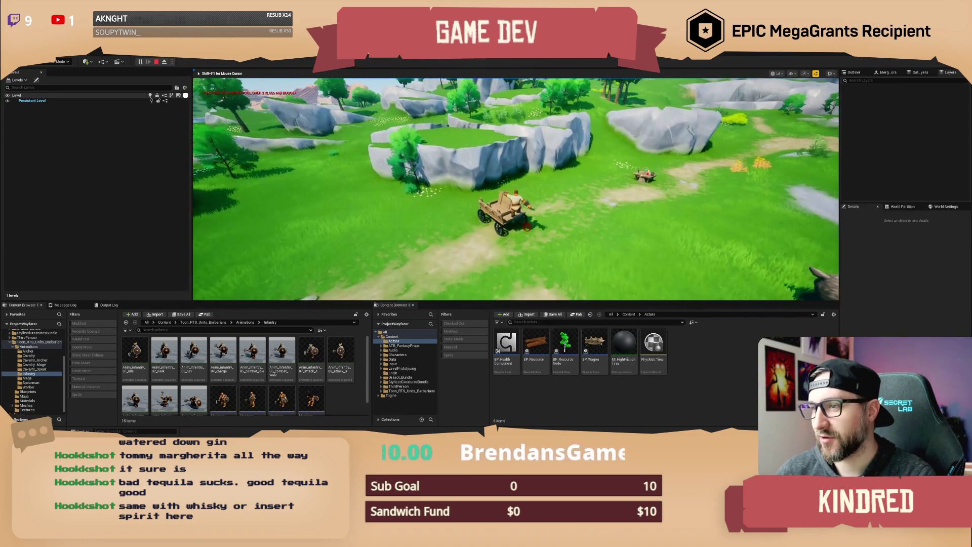
pyautogui.hotkey('shift', 'F3')
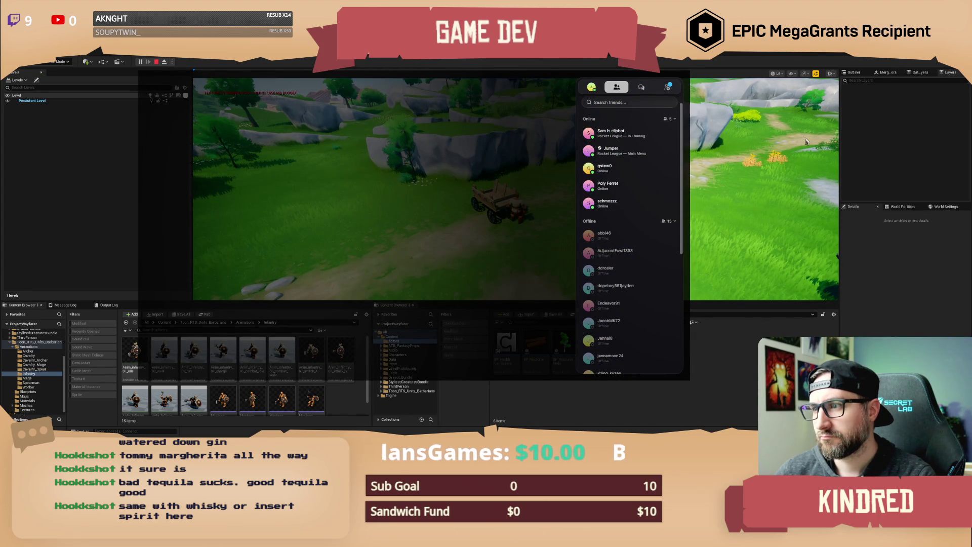
pyautogui.hotkey('shift', 'F3')
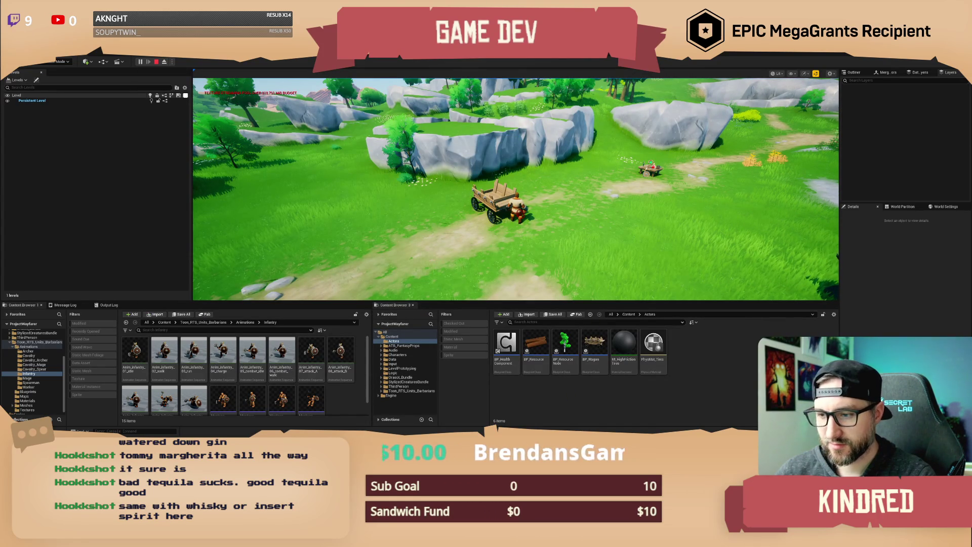
pyautogui.moveTo(476, 435)
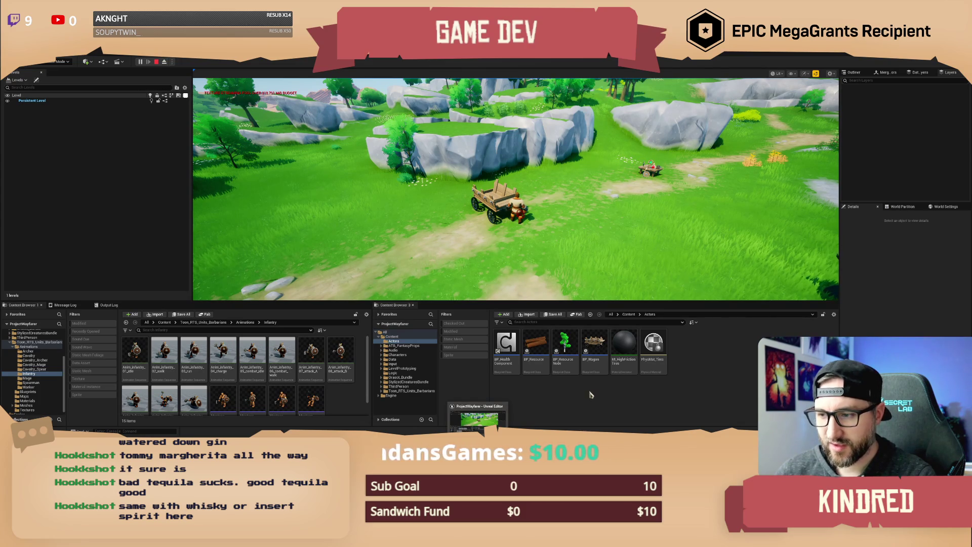
pyautogui.click(612, 223)
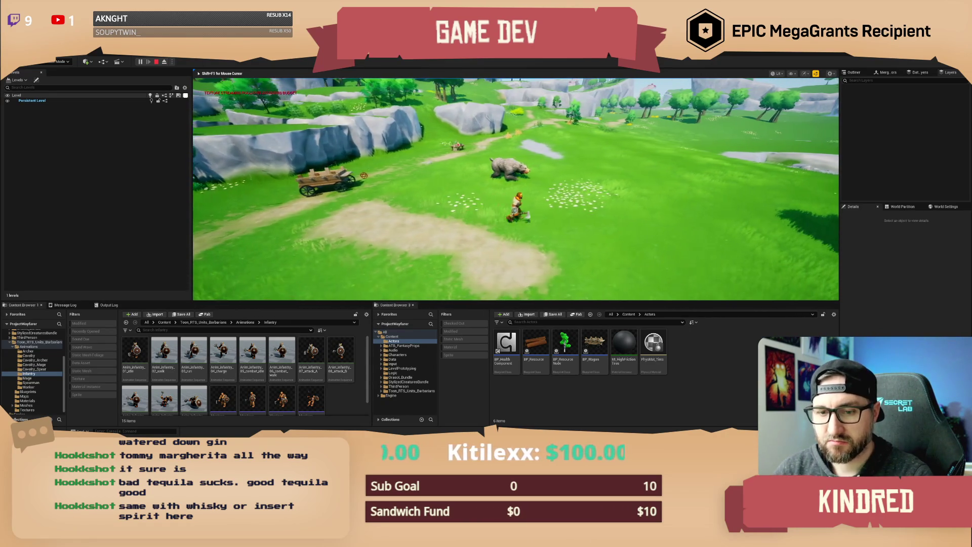
# Bring up the Alt+Tab window switcher, then dismiss it to stay in the editor.
pyautogui.hotkey('alt', 'Tab')
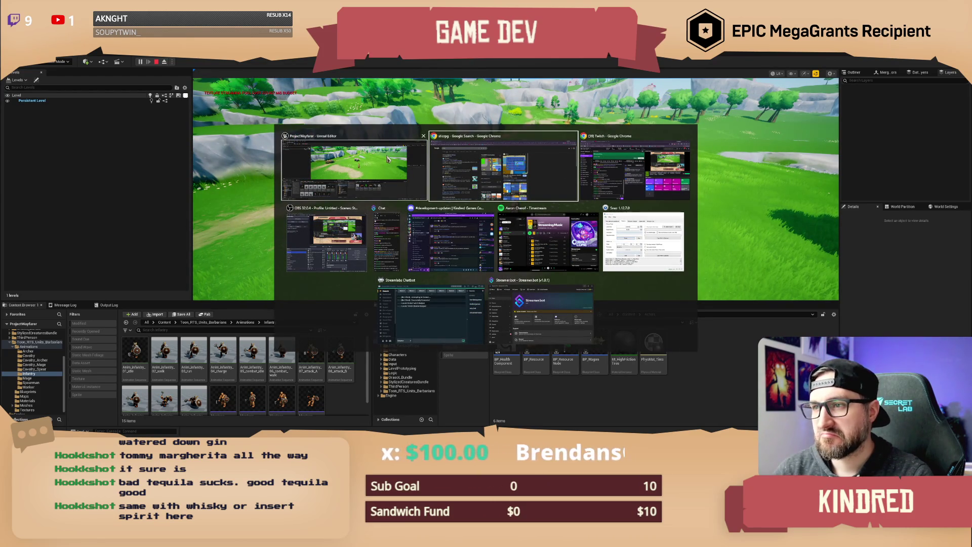
pyautogui.click(388, 159)
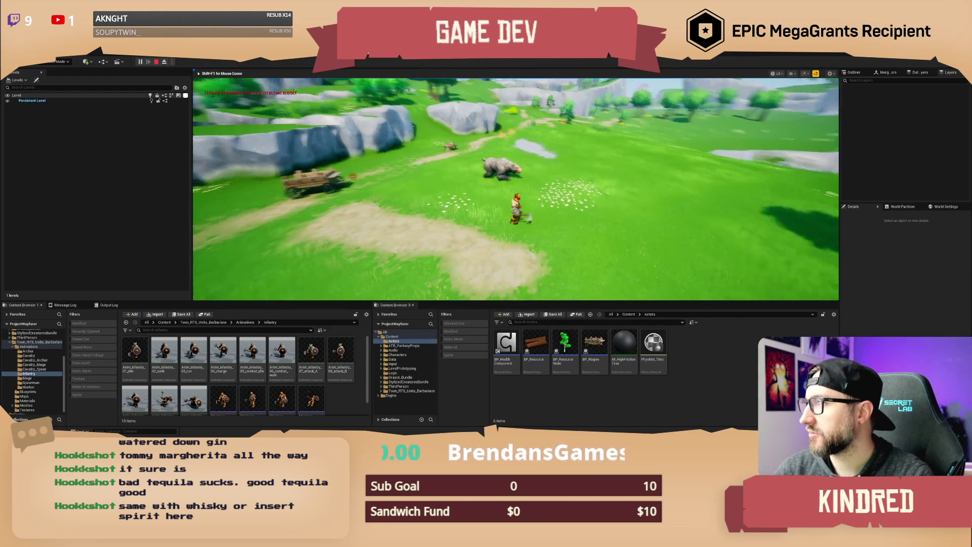
pyautogui.hotkey('alt', 'Tab')
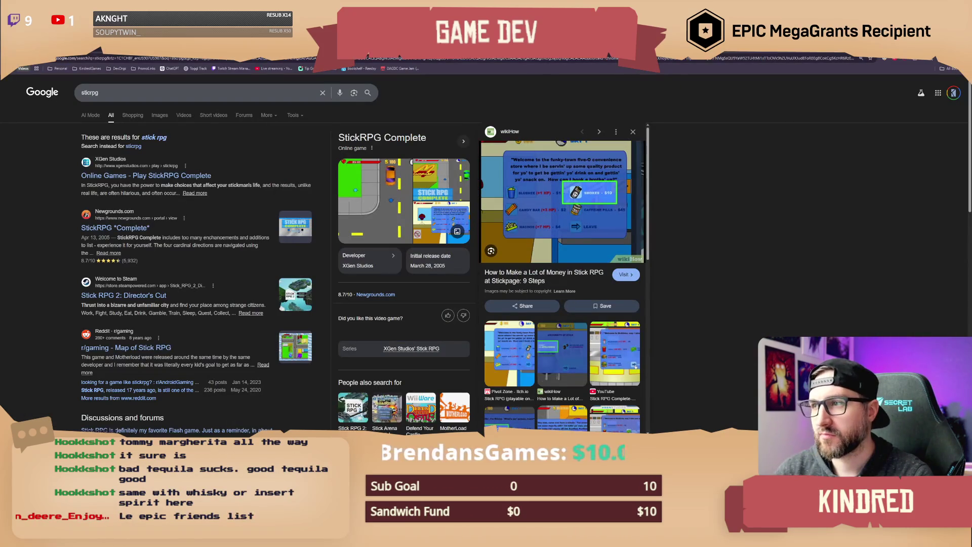
pyautogui.hotkey('alt', 'Tab')
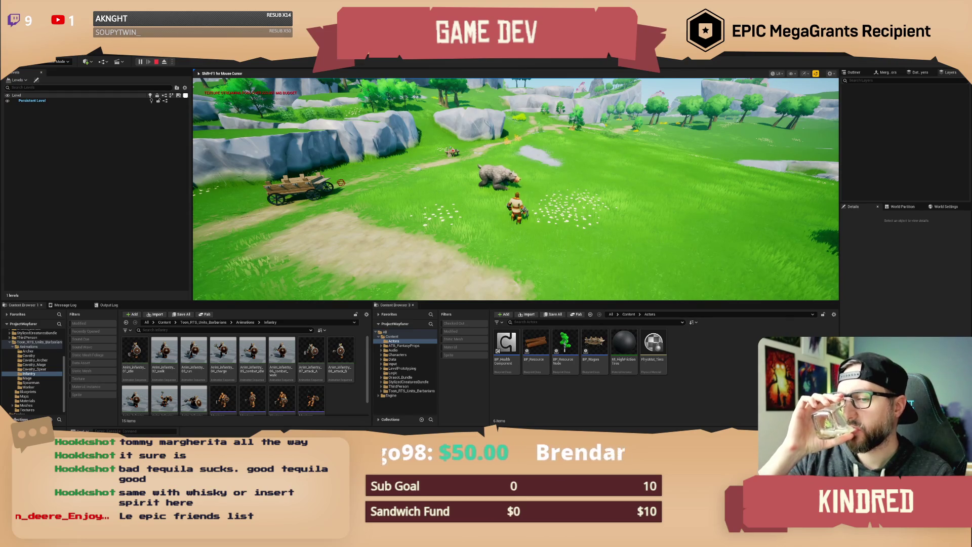
pyautogui.press('w')
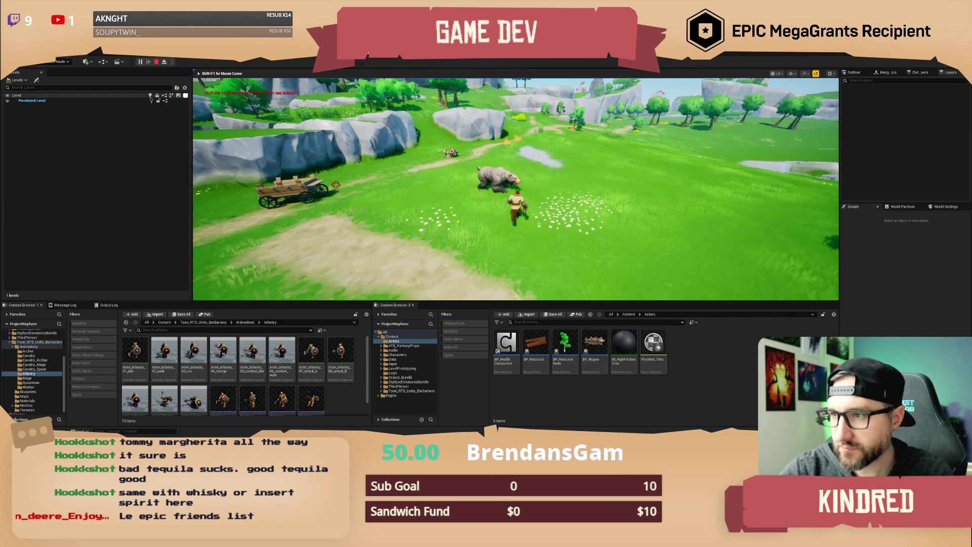
# Stop the Play session, select the BP_AI_Bear actor and open its Blueprint for editing.
pyautogui.hotkey('shift', 'F1')
pyautogui.press('Escape')
pyautogui.moveTo(514, 225); pyautogui.dragTo(481, 185)
pyautogui.click(540, 175)
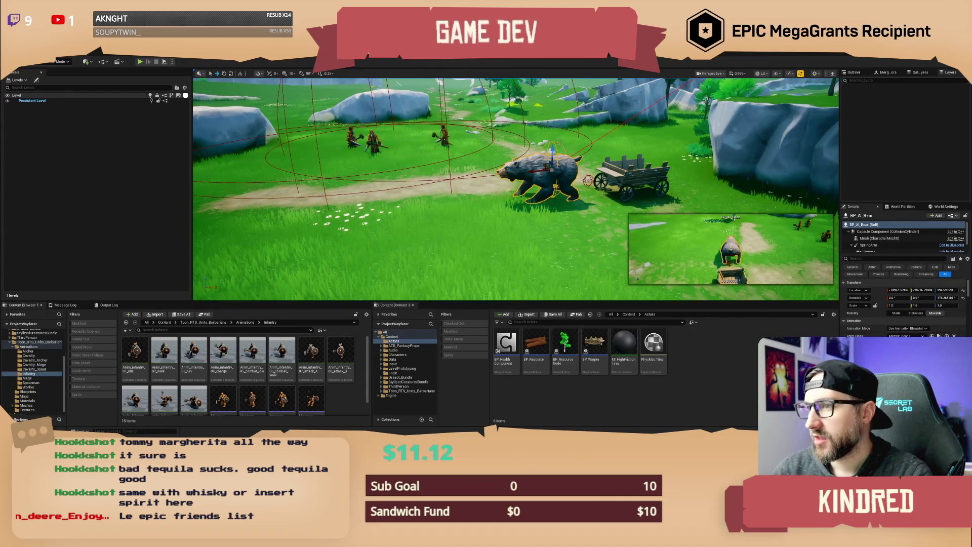
pyautogui.rightClick(547, 170)
pyautogui.click(575, 199)
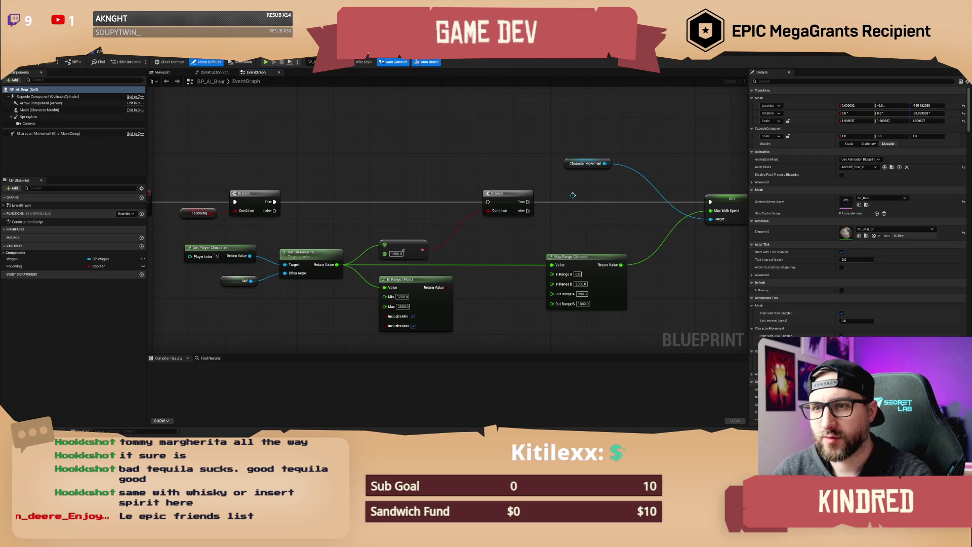
# Pan to the SET Max Walk Speed logic and commit Map Range Clamped Out Range A of 200.0.
pyautogui.moveTo(400, 153)
pyautogui.mouseDown()
pyautogui.moveTo(430, 148)
pyautogui.moveTo(445, 158)
pyautogui.moveTo(442, 132)
pyautogui.mouseUp()
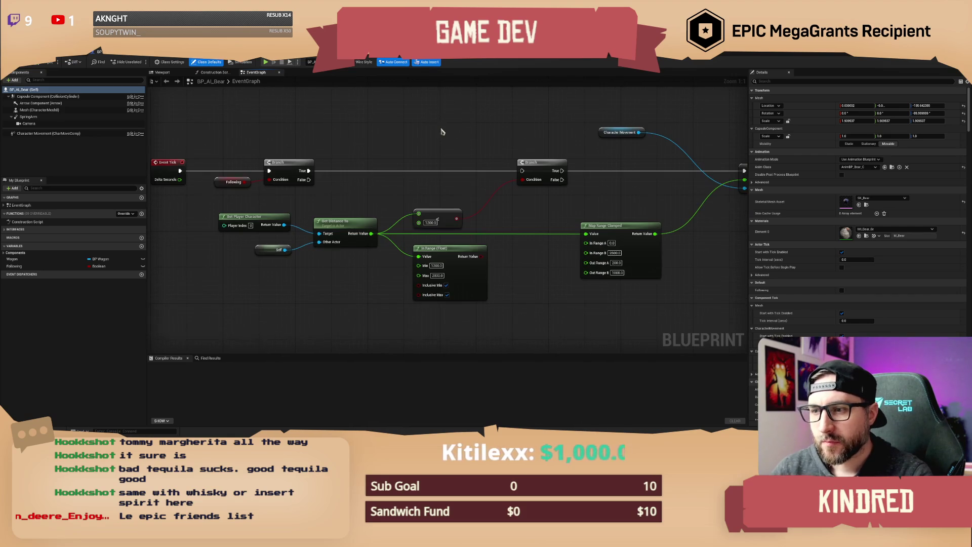
pyautogui.moveTo(513, 266)
pyautogui.mouseDown()
pyautogui.moveTo(424, 268)
pyautogui.moveTo(525, 264)
pyautogui.mouseUp()
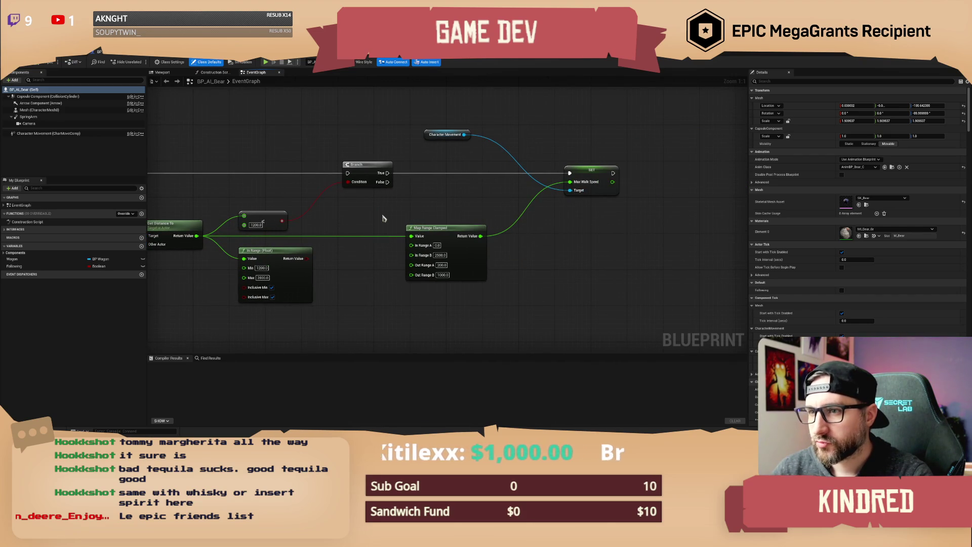
pyautogui.moveTo(382, 218); pyautogui.dragTo(642, 223)
pyautogui.moveTo(470, 195)
pyautogui.mouseDown()
pyautogui.moveTo(426, 195)
pyautogui.moveTo(400, 176)
pyautogui.moveTo(334, 180)
pyautogui.mouseUp()
pyautogui.moveTo(515, 189); pyautogui.dragTo(506, 197)
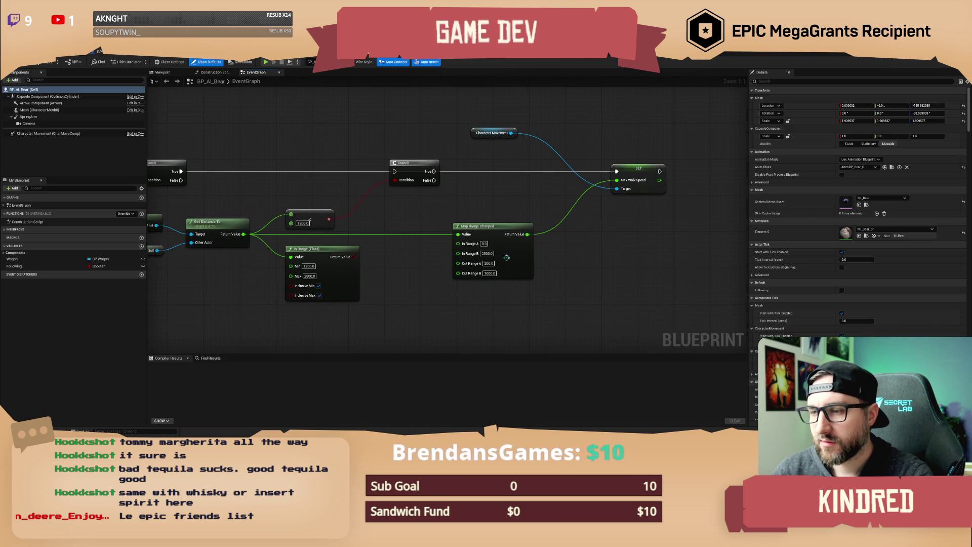
pyautogui.click(442, 294)
# Navigate the EventGraph to Event Whistle and AI MoveTo, and select its acceptance radius value.
pyautogui.moveTo(400, 303); pyautogui.dragTo(428, 282)
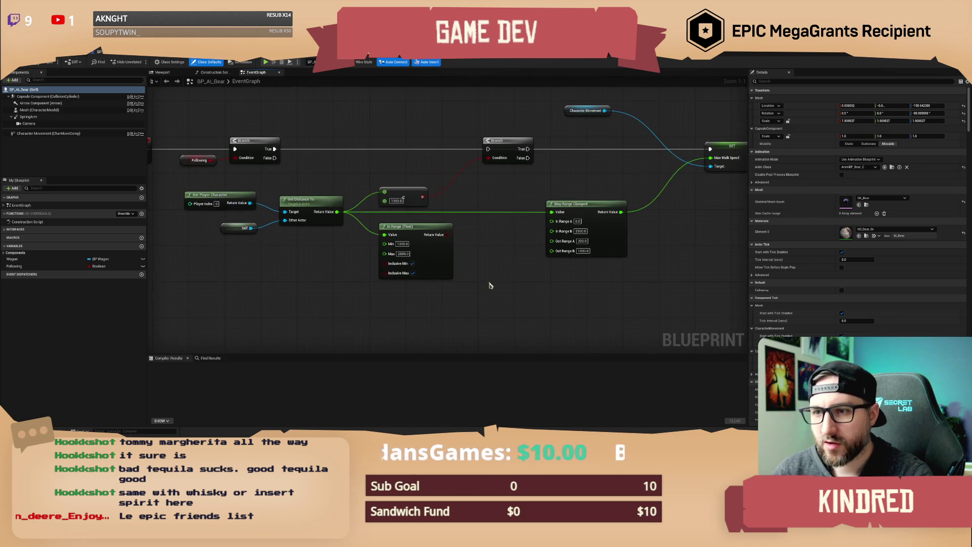
pyautogui.moveTo(332, 267)
pyautogui.mouseDown()
pyautogui.moveTo(401, 188)
pyautogui.moveTo(424, 192)
pyautogui.mouseUp()
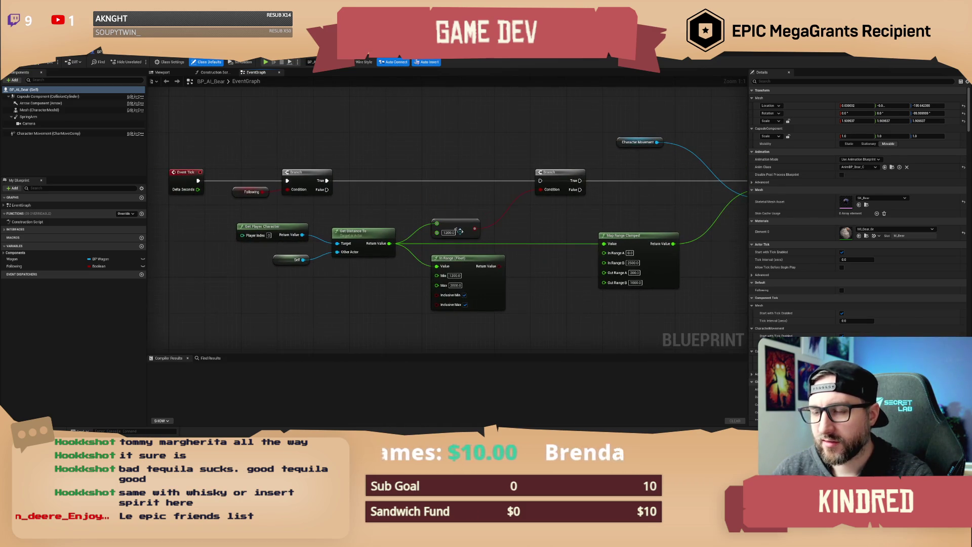
pyautogui.moveTo(566, 228)
pyautogui.mouseDown()
pyautogui.moveTo(527, 219)
pyautogui.moveTo(518, 124)
pyautogui.mouseUp()
pyautogui.scroll(-1, 524, 213)
pyautogui.scroll(-4, 473, 202)
pyautogui.moveTo(473, 201); pyautogui.dragTo(477, 256)
pyautogui.scroll(4, 425, 195)
pyautogui.scroll(1, 425, 194)
pyautogui.moveTo(426, 194); pyautogui.dragTo(399, 324)
pyautogui.click(506, 251)
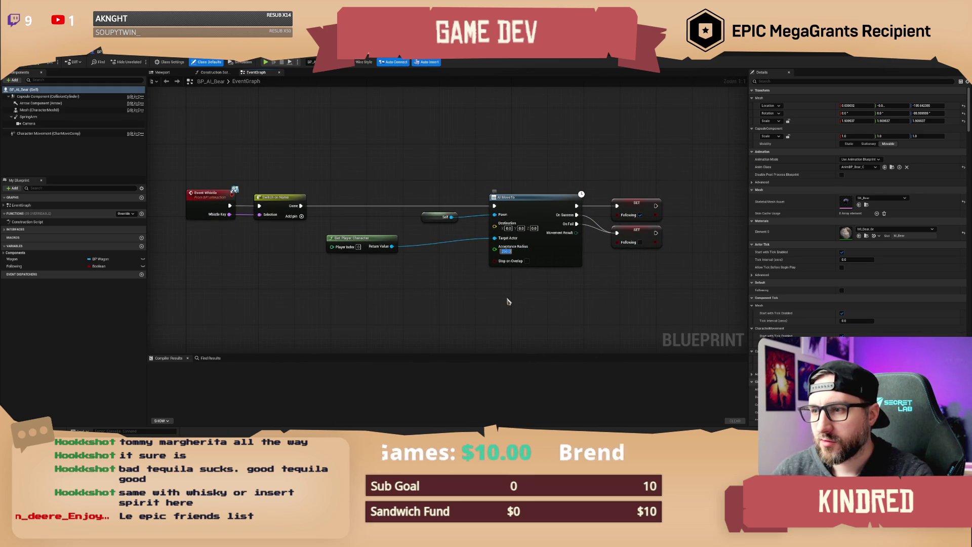
# Set AI MoveTo's Acceptance Radius to 600, compile BP_AI_Bear, and return to the level editor.
pyautogui.write('600')
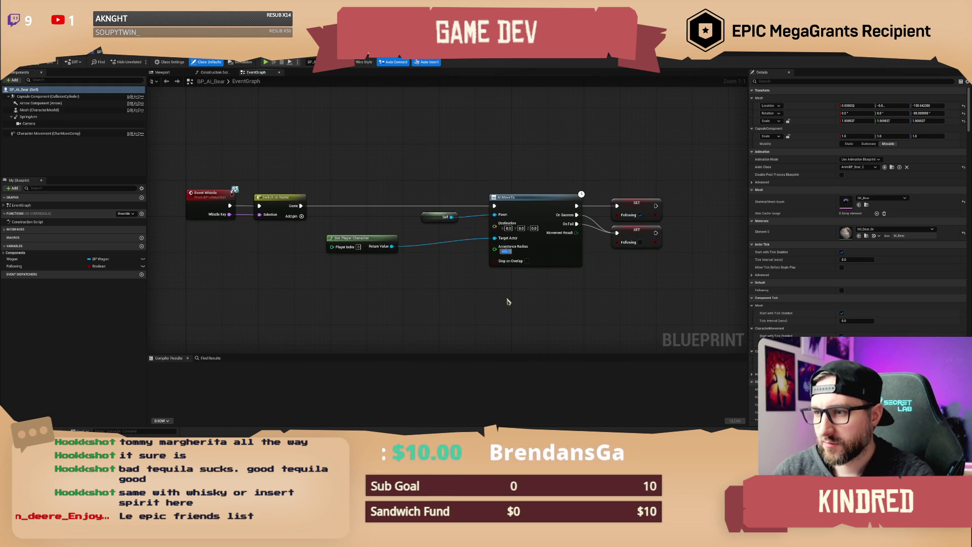
pyautogui.moveTo(414, 138); pyautogui.dragTo(437, 150)
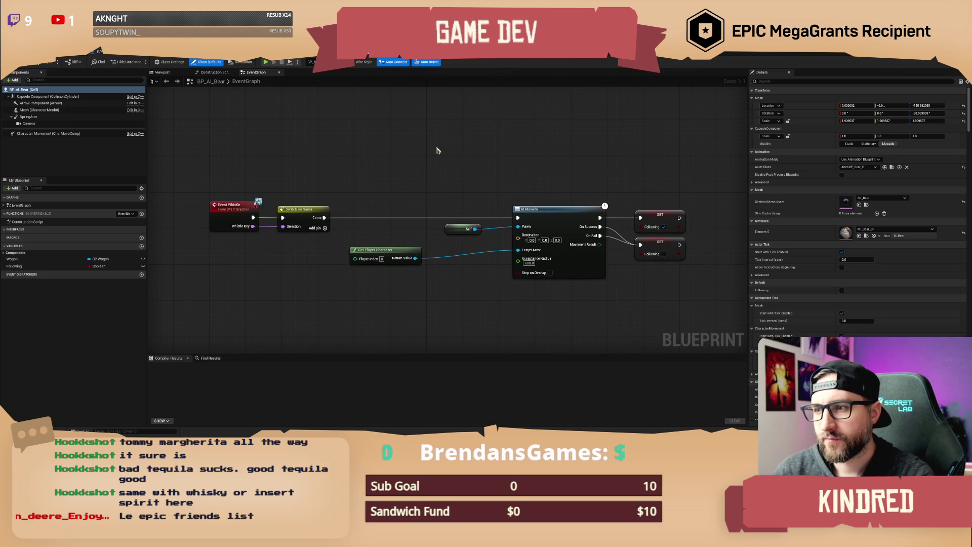
pyautogui.press('F7')
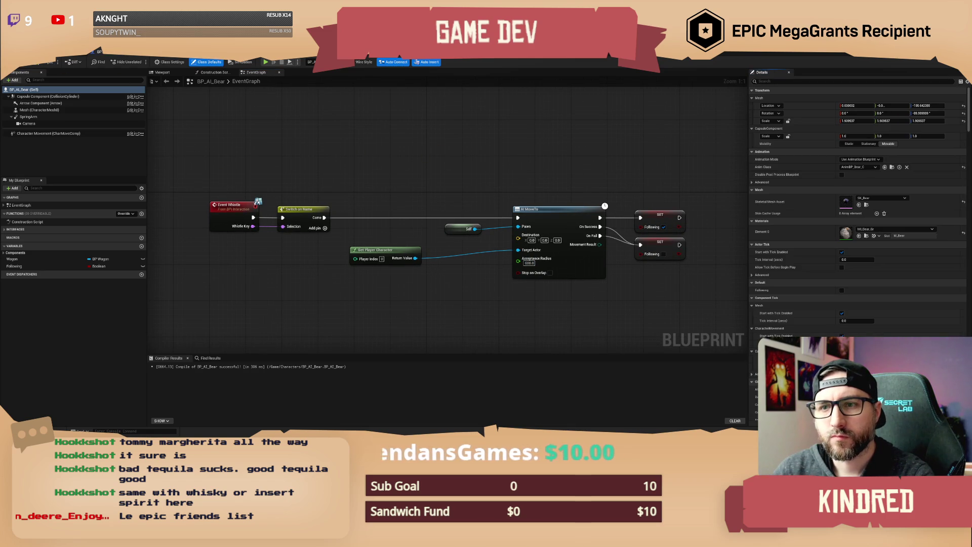
pyautogui.hotkey('alt', 'Tab')
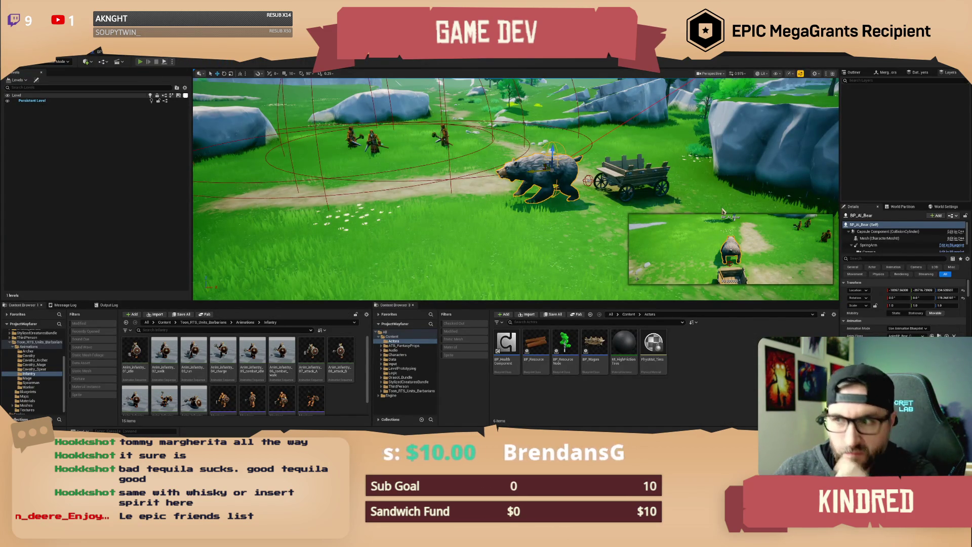
# Play the level in the editor to watch the bear follow the character, then end the session.
pyautogui.hotkey('alt', 'p')
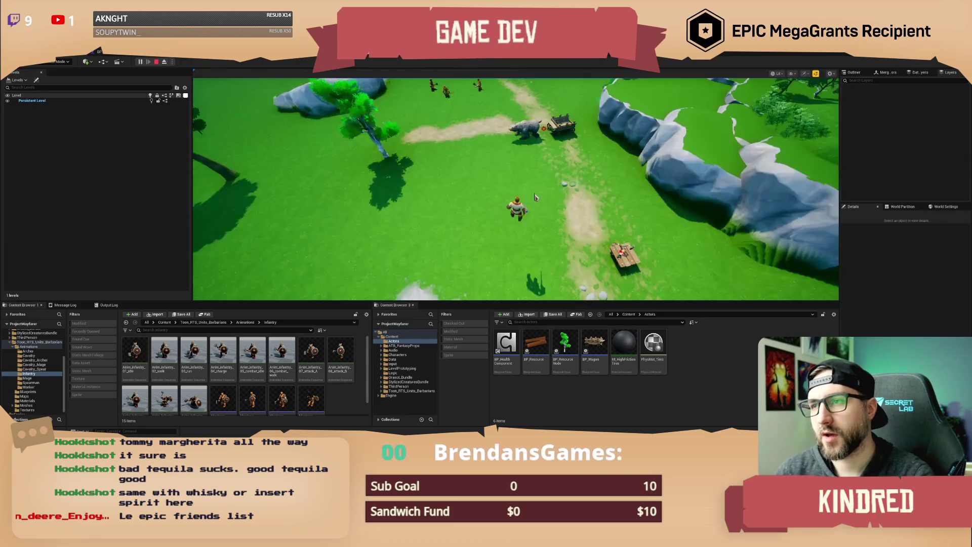
pyautogui.click(536, 197)
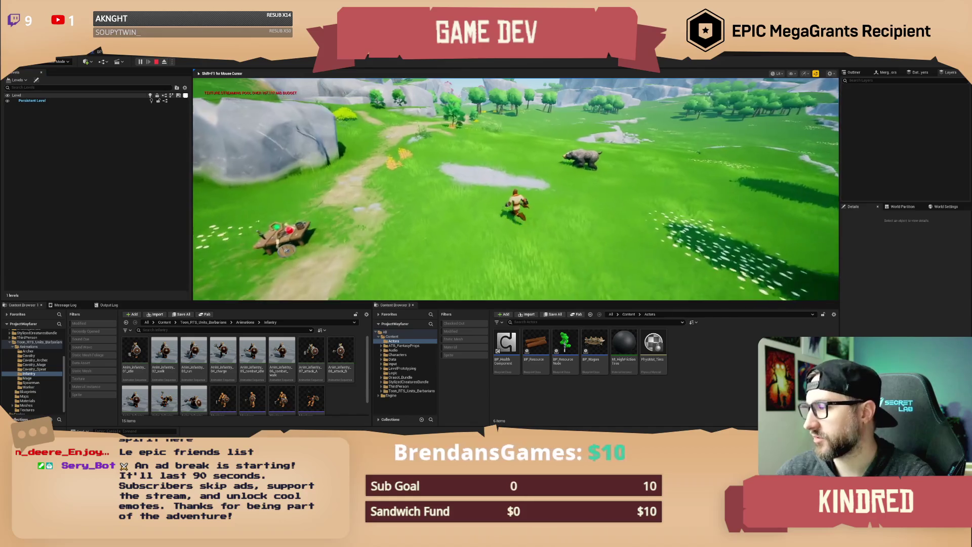
pyautogui.press('Escape')
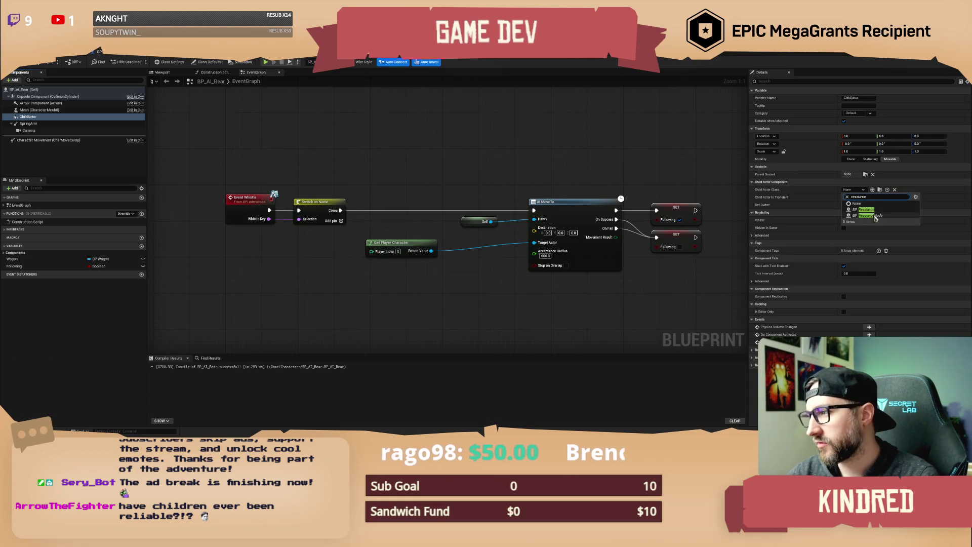
# Set the ChildActor class to BP_ResourceNode and parent the tree under the bear's Mesh component.
pyautogui.click(891, 209)
pyautogui.click(162, 73)
pyautogui.moveTo(448, 218)
pyautogui.mouseDown()
pyautogui.moveTo(390, 231)
pyautogui.moveTo(487, 242)
pyautogui.mouseUp()
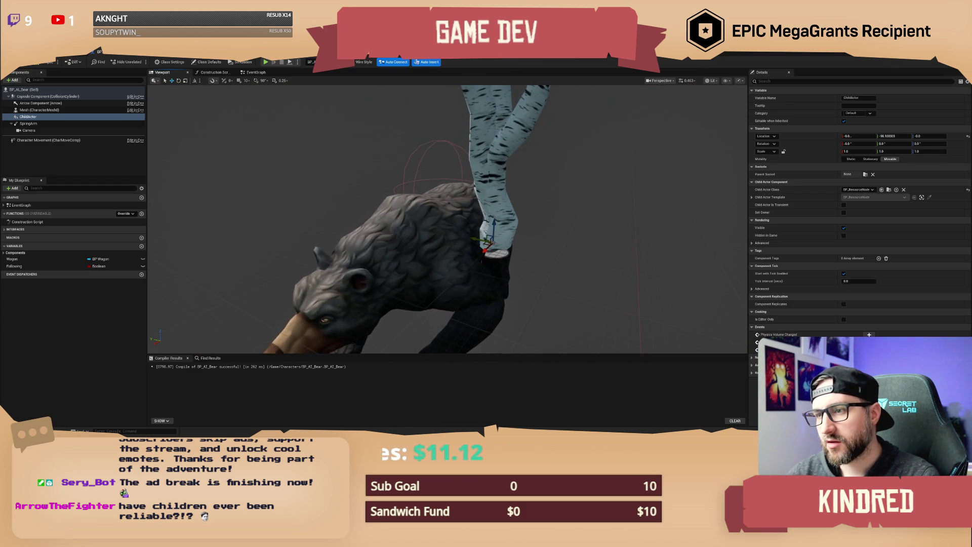
pyautogui.press('f')
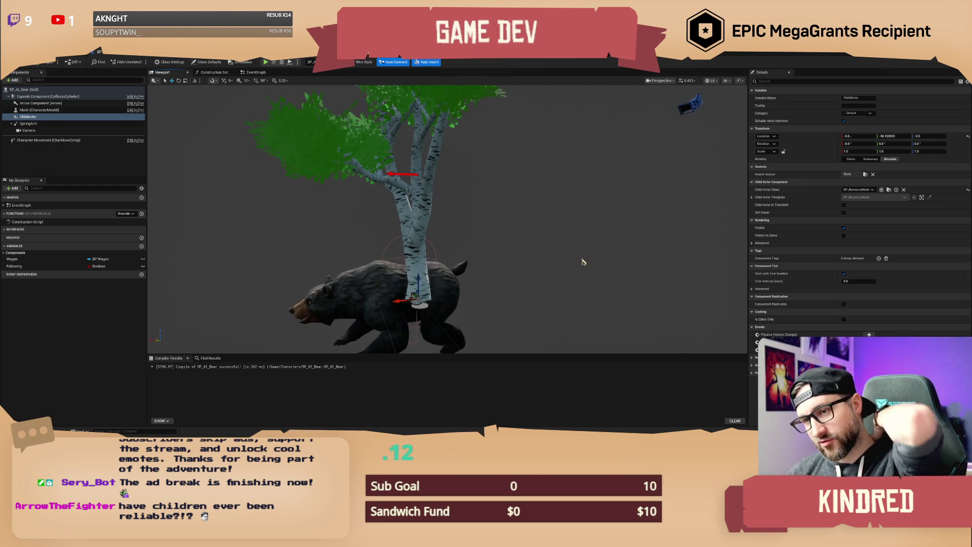
pyautogui.moveTo(27, 116); pyautogui.dragTo(34, 112)
pyautogui.click(61, 118)
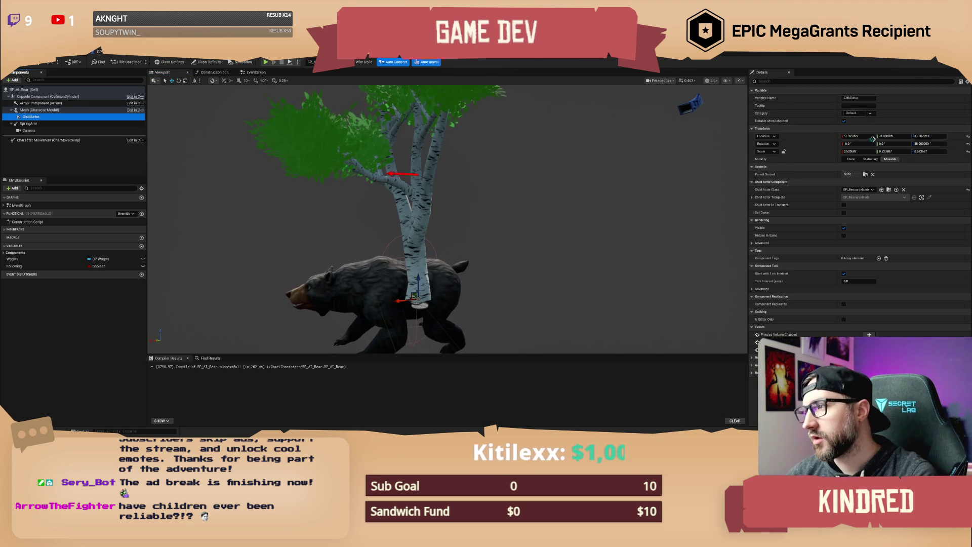
# Attach the tree to the pelvis socket and reset its location and Z rotation to zero.
pyautogui.click(866, 174)
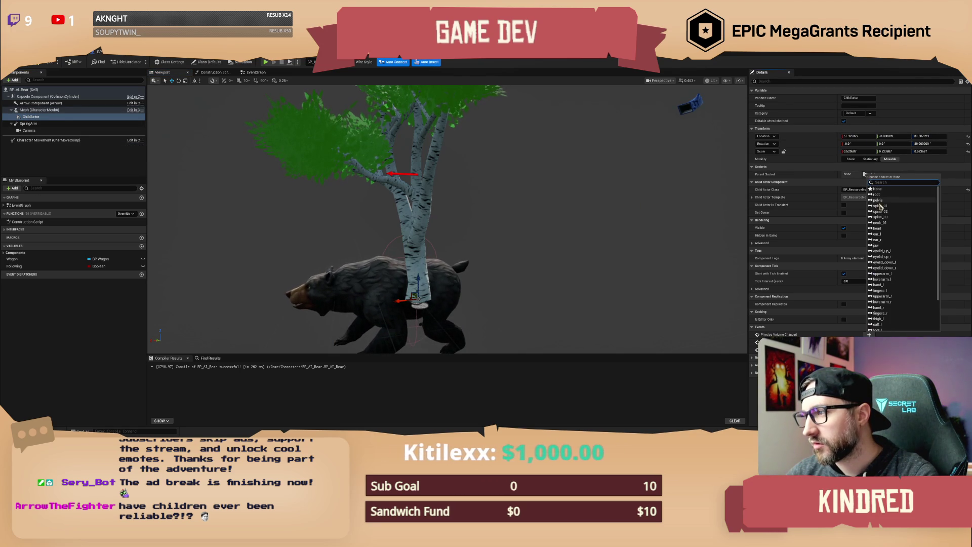
pyautogui.click(877, 200)
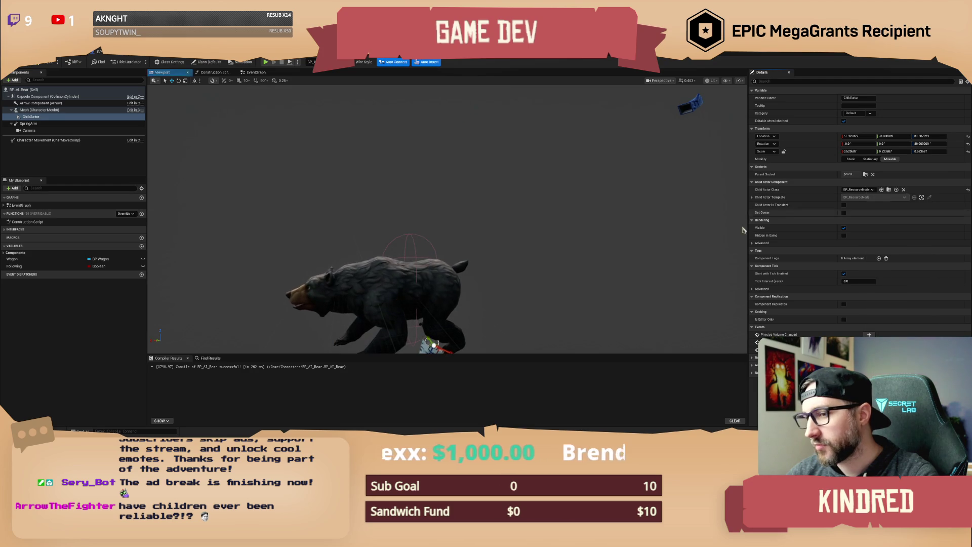
pyautogui.click(968, 137)
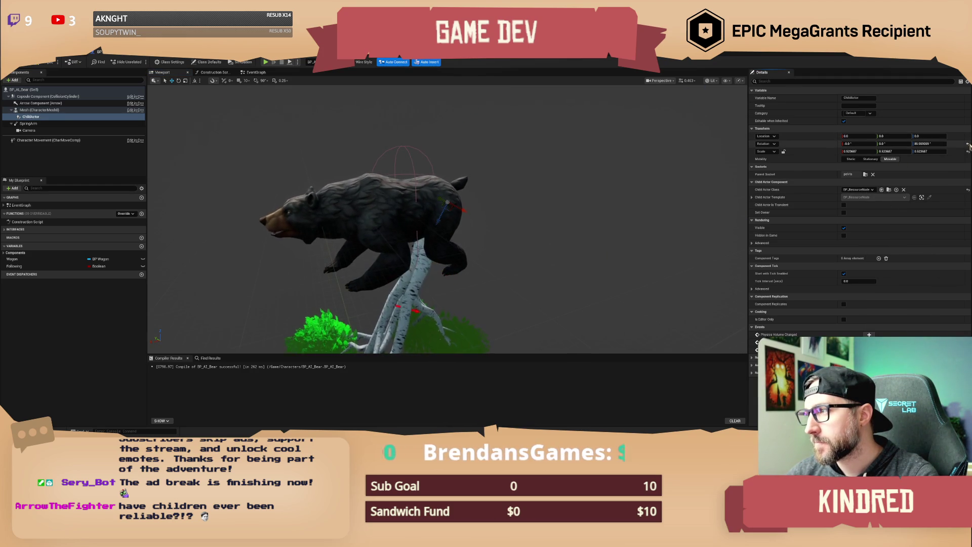
pyautogui.click(968, 144)
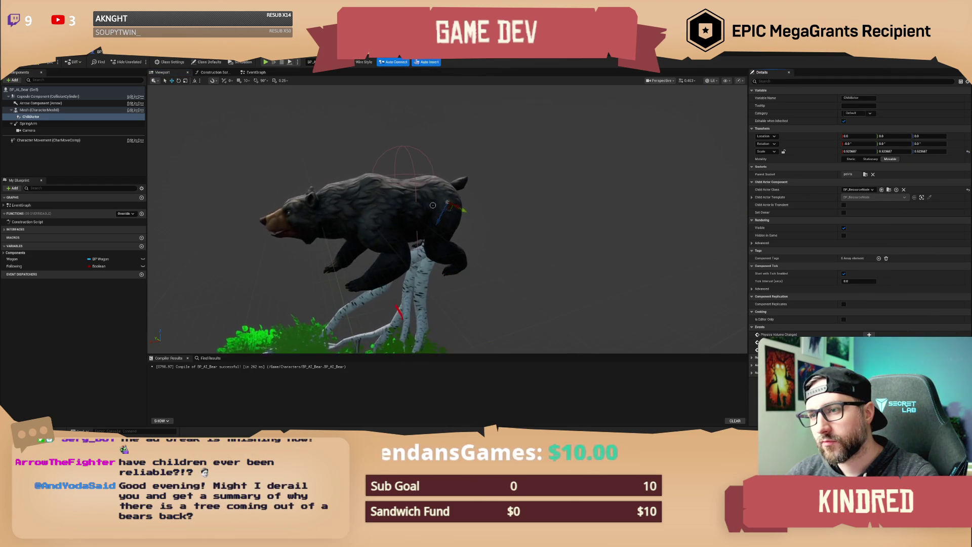
# Tilt the tree to about -144.77 on X so it rises from the bear's back.
pyautogui.press('e')
pyautogui.moveTo(435, 172)
pyautogui.mouseDown()
pyautogui.moveTo(452, 197)
pyautogui.moveTo(301, 191)
pyautogui.moveTo(430, 248)
pyautogui.moveTo(421, 256)
pyautogui.mouseUp()
pyautogui.press('w')
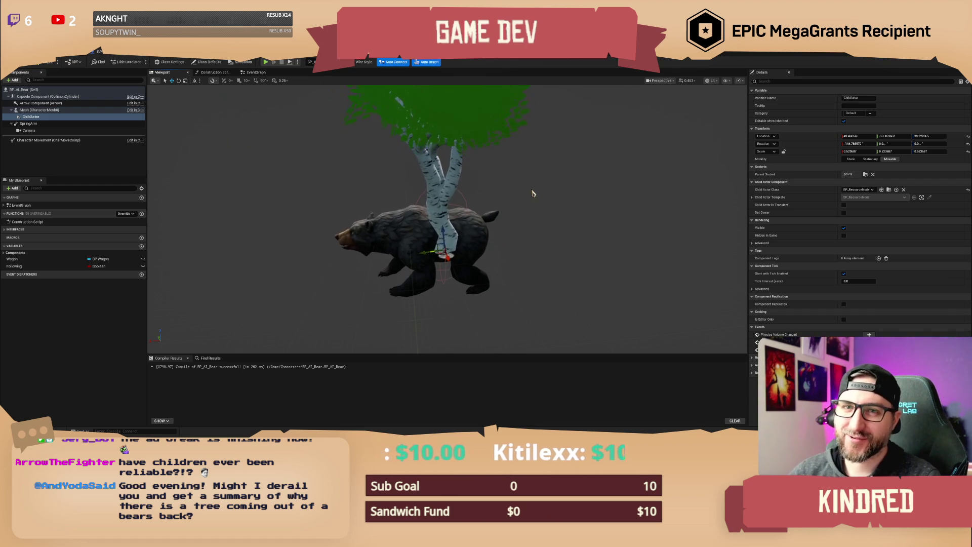
pyautogui.moveTo(532, 194)
pyautogui.mouseDown()
pyautogui.moveTo(477, 157)
pyautogui.moveTo(552, 155)
pyautogui.moveTo(524, 164)
pyautogui.moveTo(234, 167)
pyautogui.mouseUp()
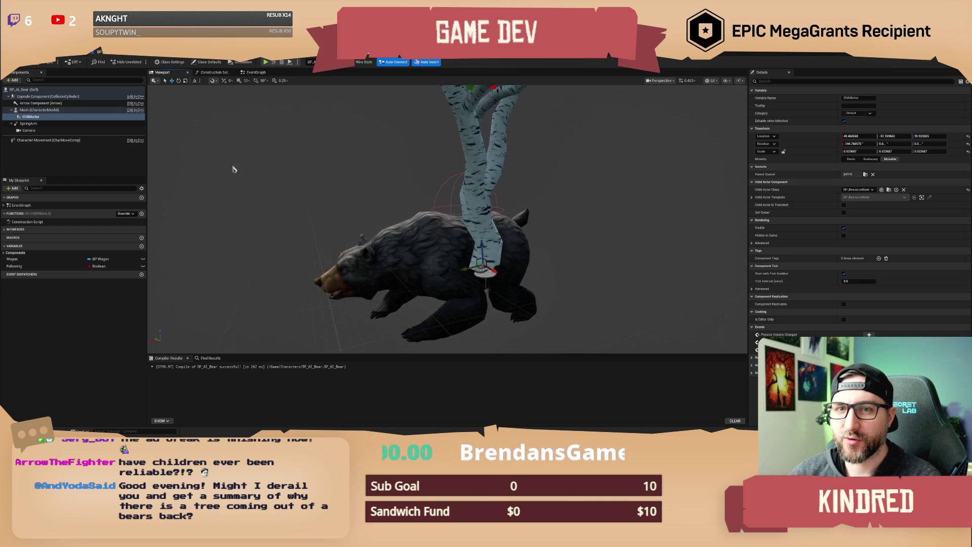
pyautogui.click(43, 111)
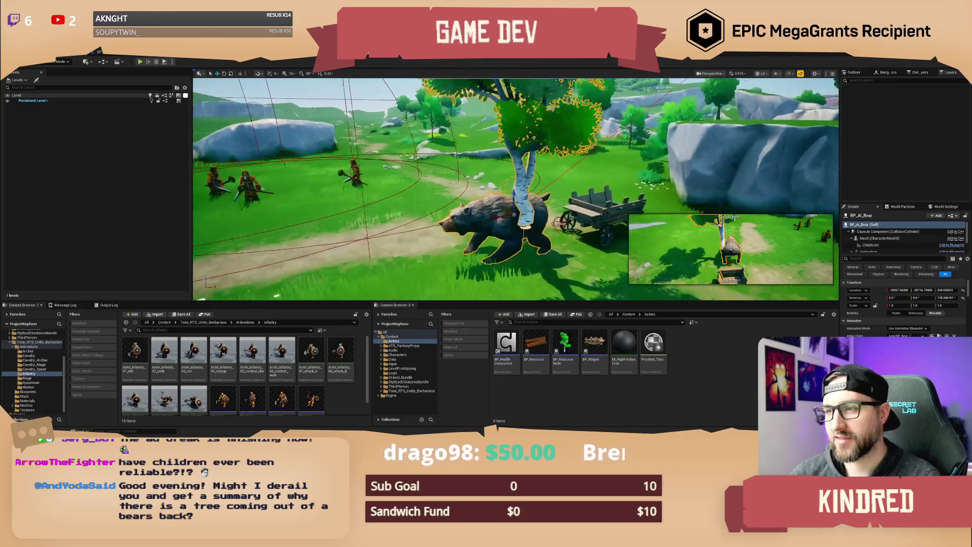
# Delete the tree ChildActor component from BP_AI_Bear and go back to the level editor.
pyautogui.moveTo(506, 202); pyautogui.dragTo(517, 218)
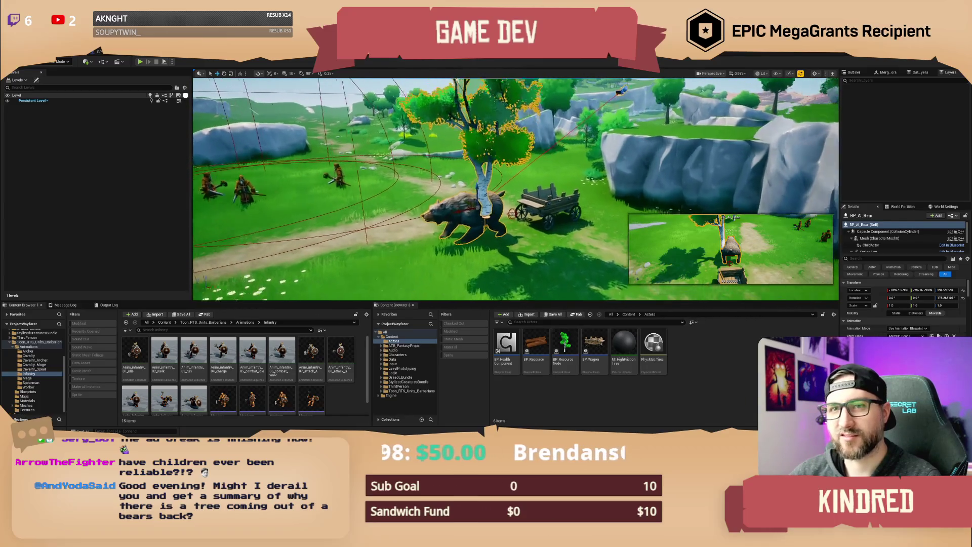
pyautogui.click(100, 52)
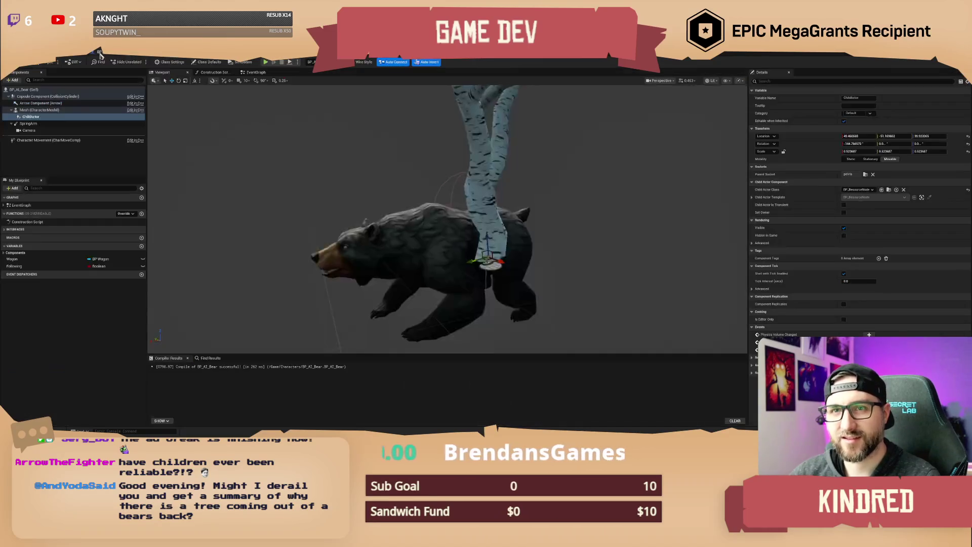
pyautogui.scroll(-3, 557, 174)
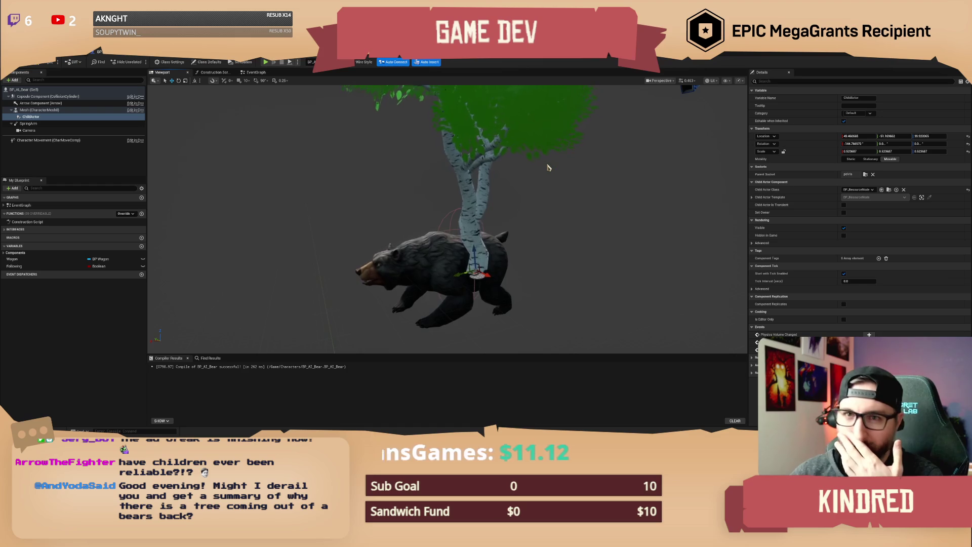
pyautogui.click(39, 111)
pyautogui.click(37, 117)
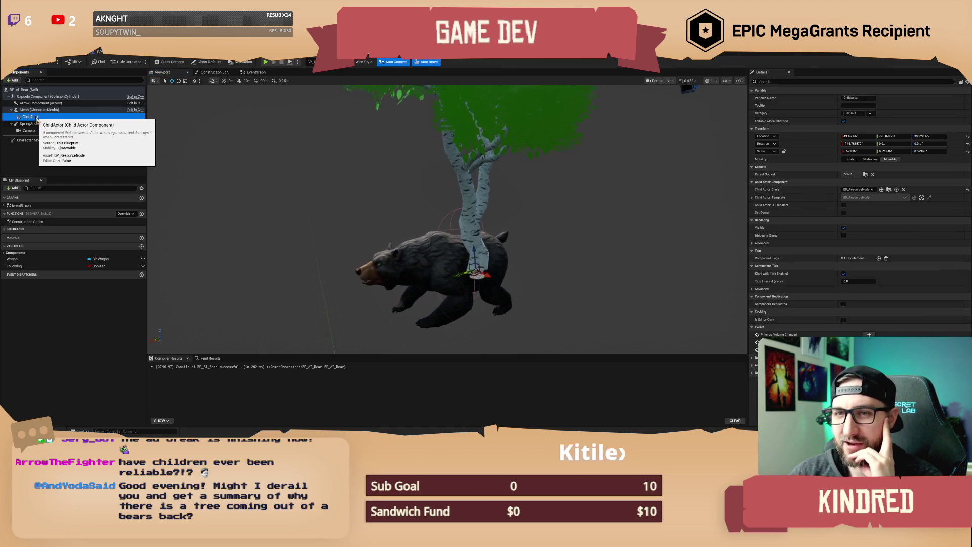
pyautogui.press('Delete')
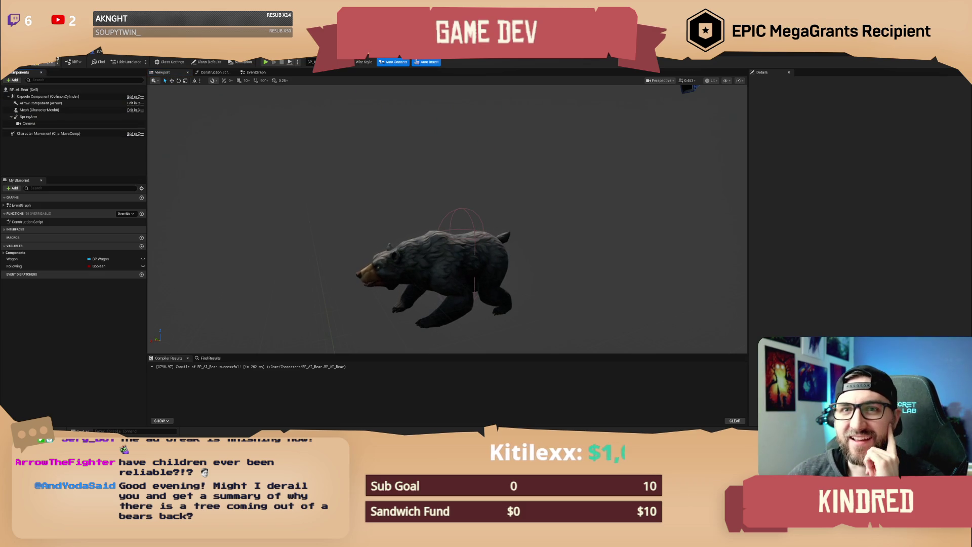
pyautogui.click(57, 53)
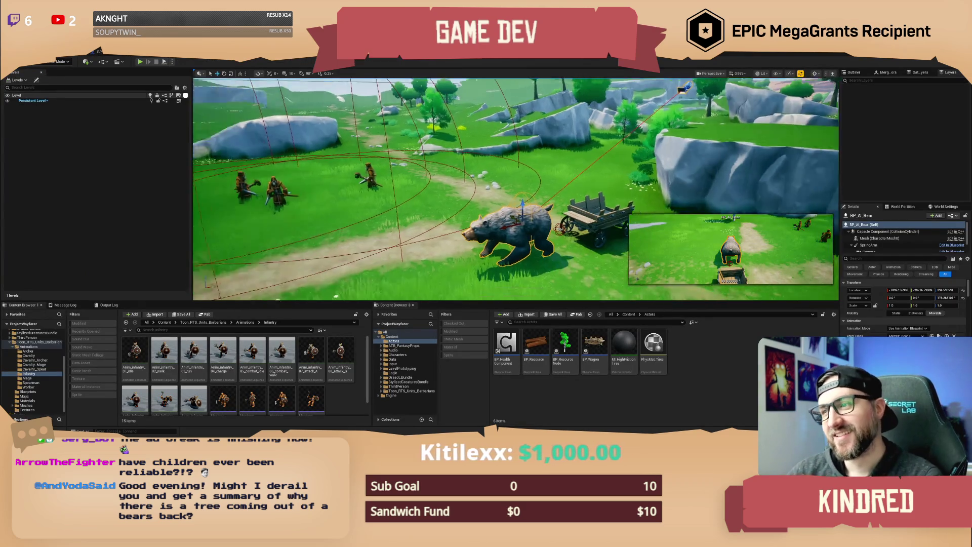
pyautogui.press('Escape')
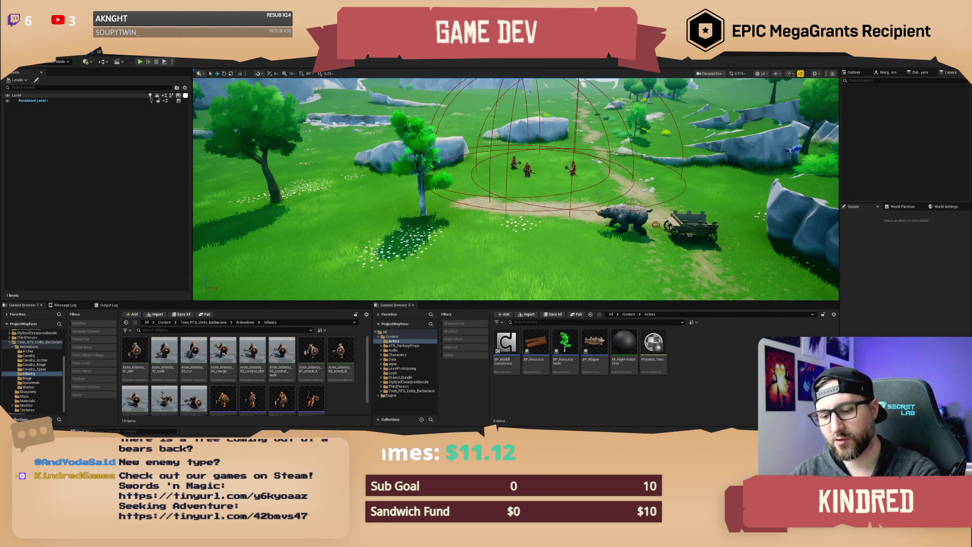
pyautogui.press('w')
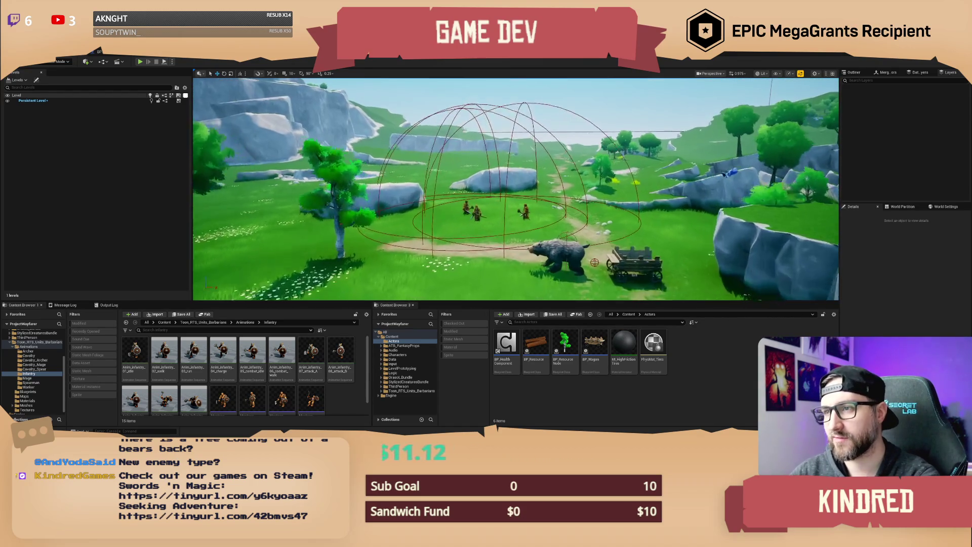
pyautogui.press('w')
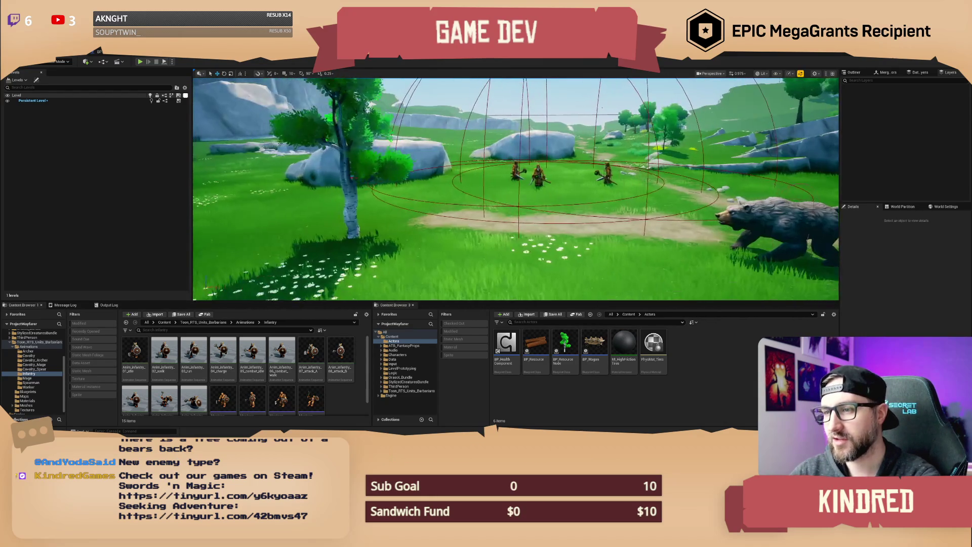
pyautogui.press('w')
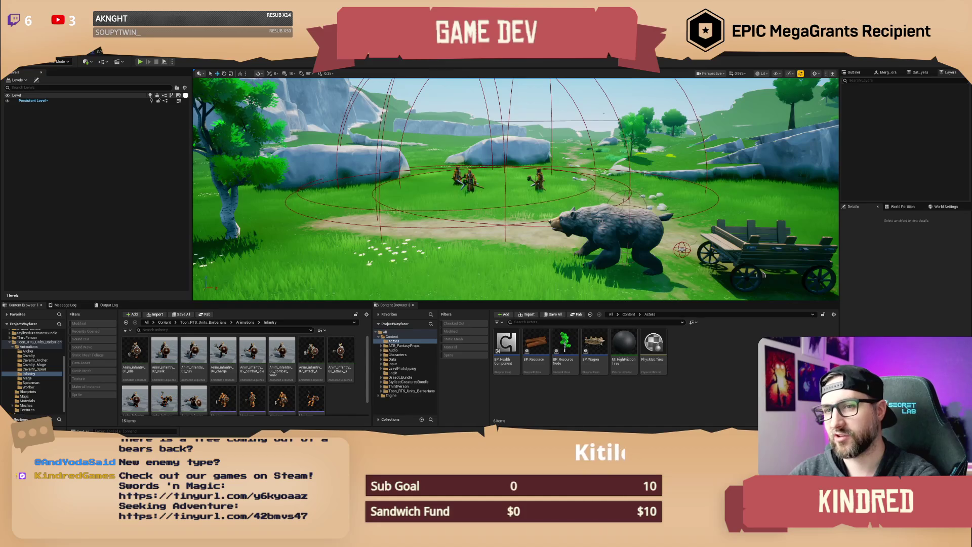
pyautogui.press('w')
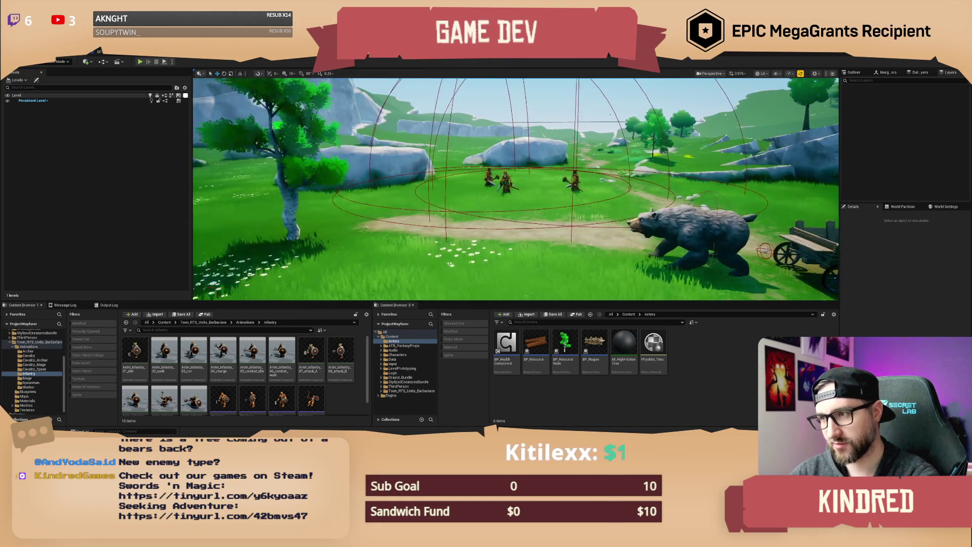
pyautogui.press('w')
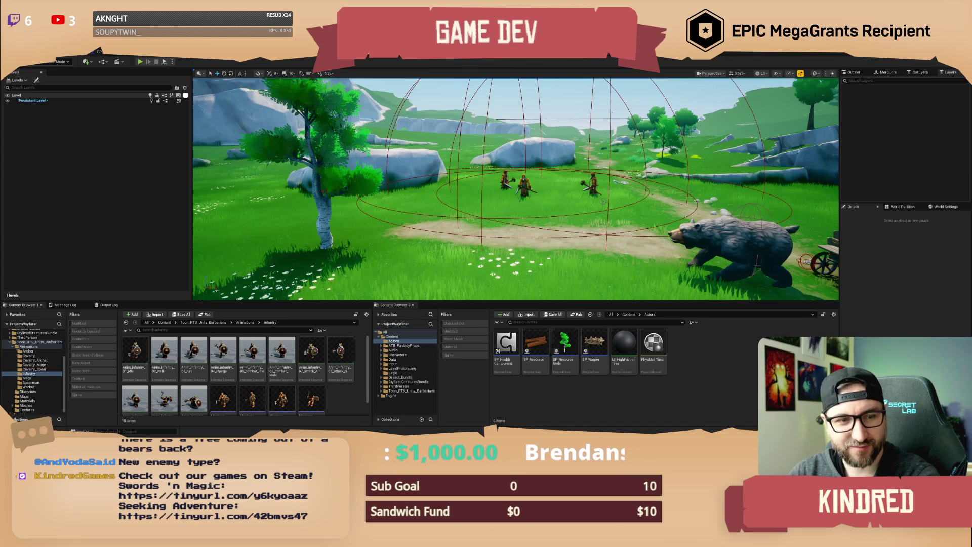
pyautogui.press('d')
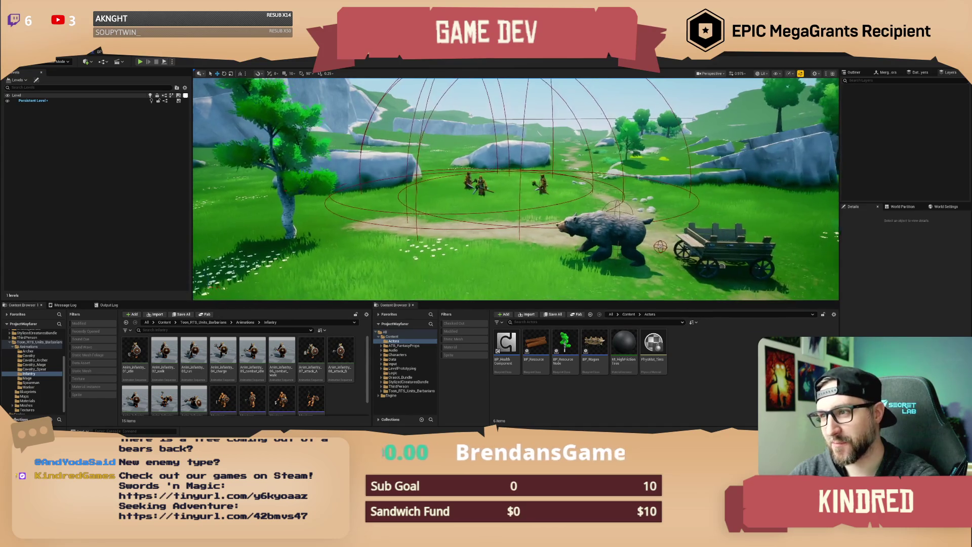
pyautogui.press('a')
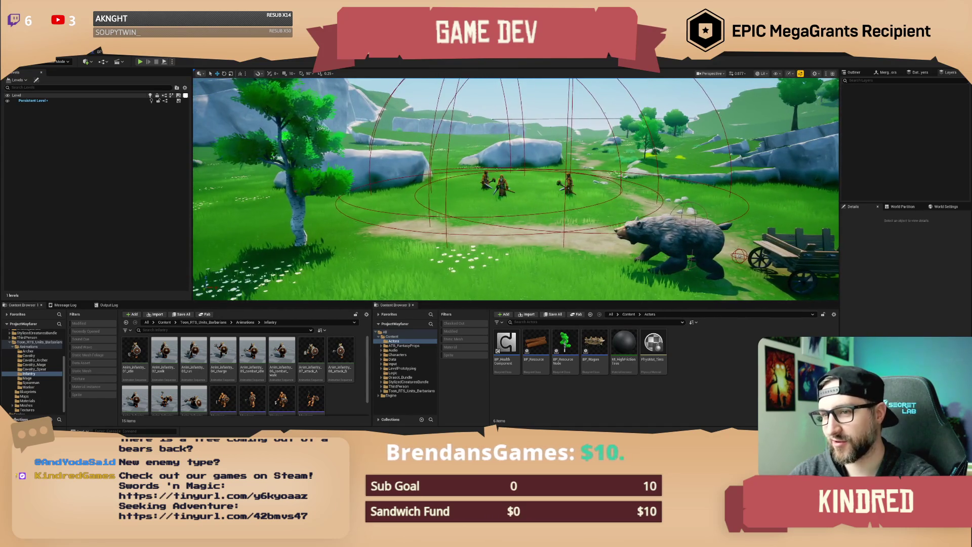
pyautogui.press('w')
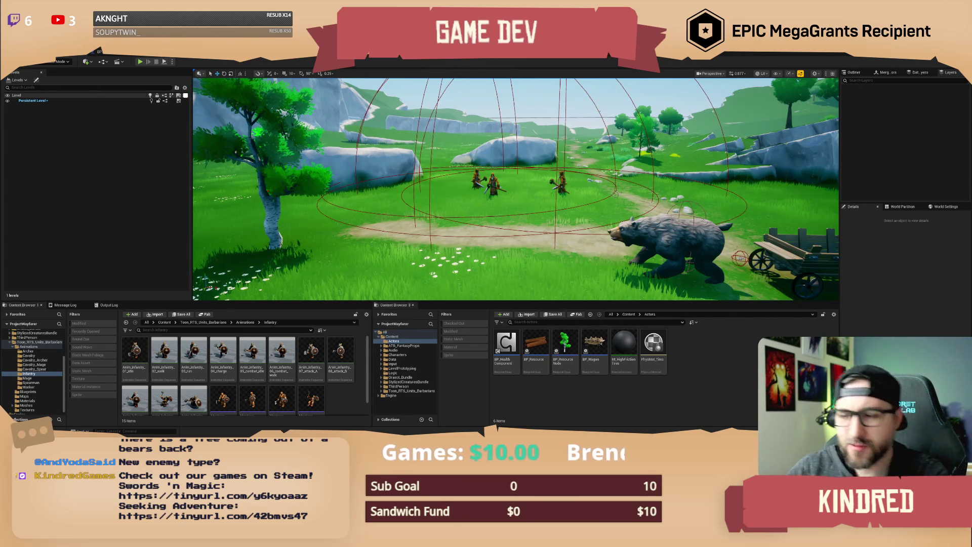
pyautogui.press('w')
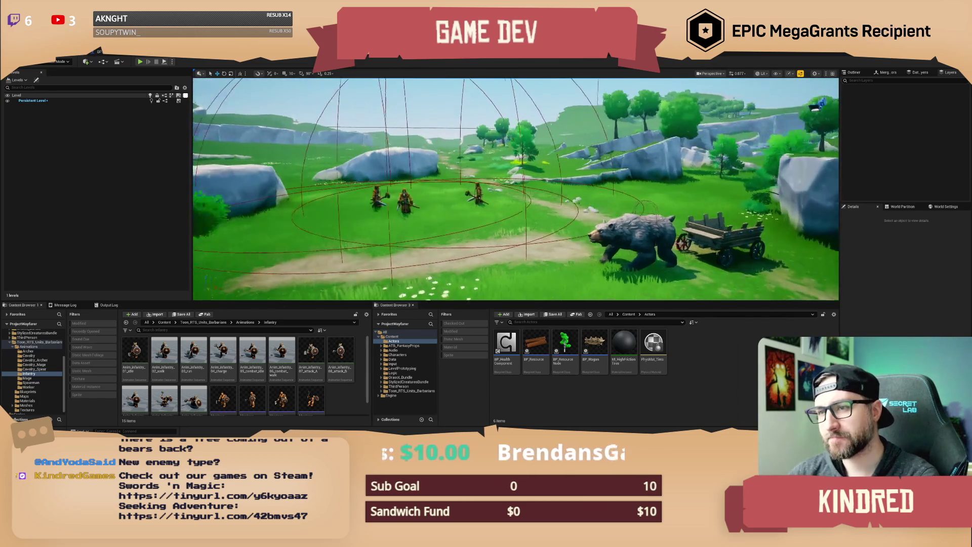
pyautogui.press('s')
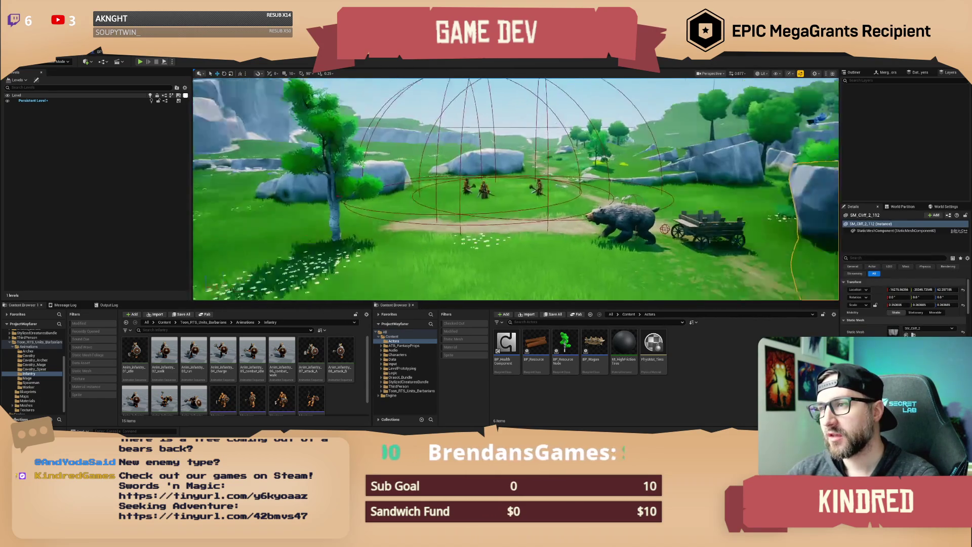
pyautogui.press('w')
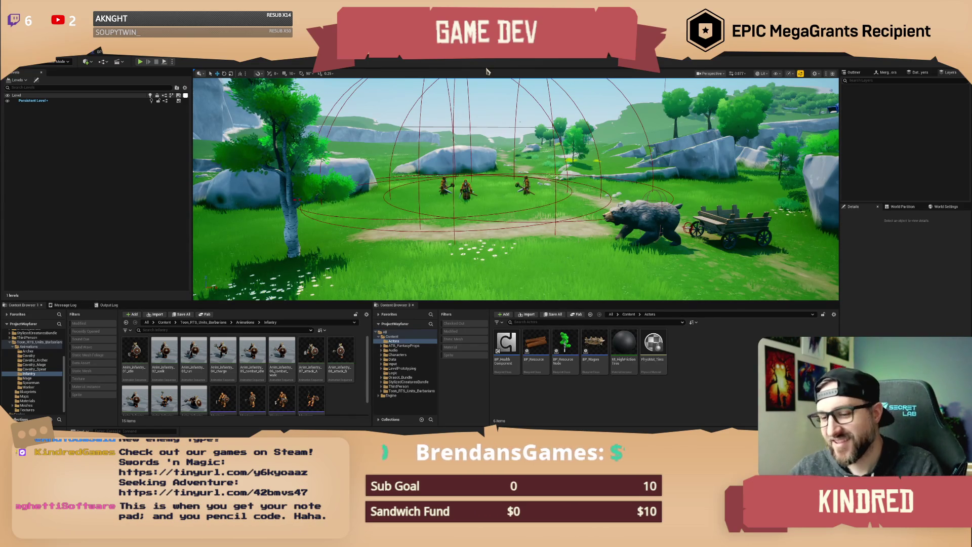
pyautogui.moveTo(538, 90); pyautogui.dragTo(554, 76)
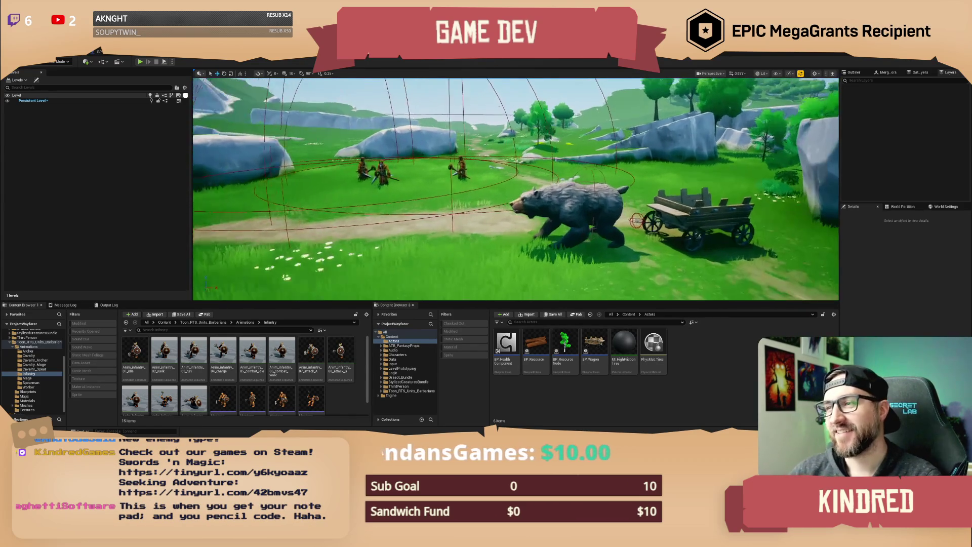
pyautogui.press('d')
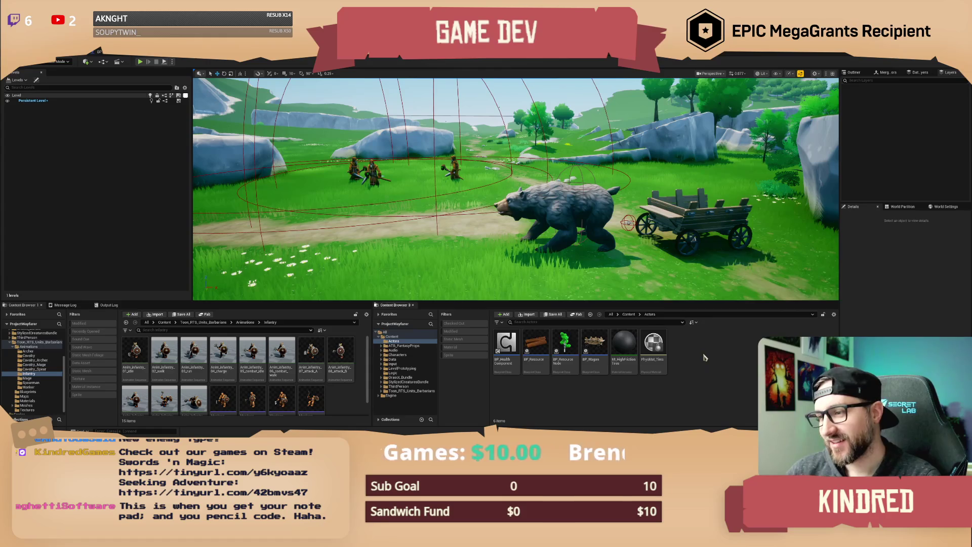
# Create a new Actor Blueprint in the Actors folder named BP_ResourceContainer.
pyautogui.rightClick(707, 358)
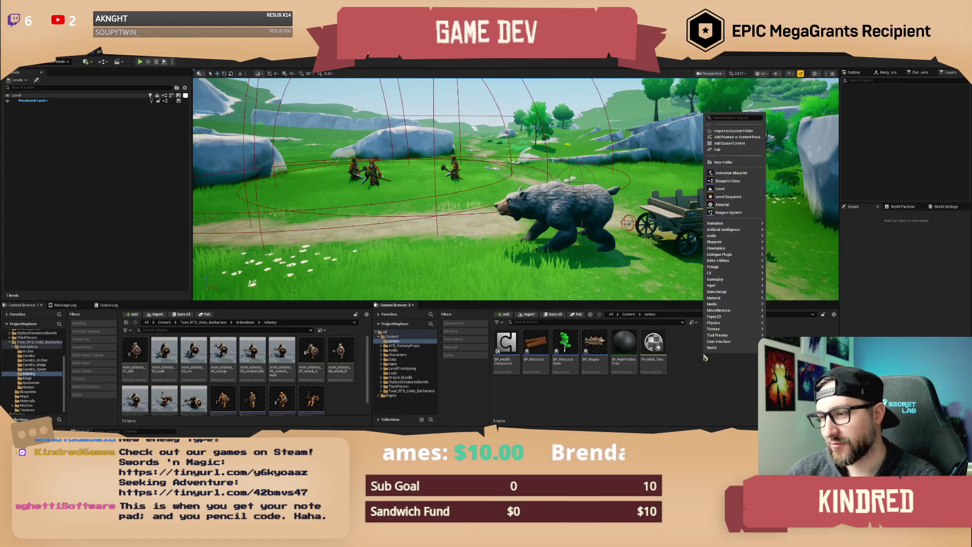
pyautogui.click(723, 180)
pyautogui.click(430, 191)
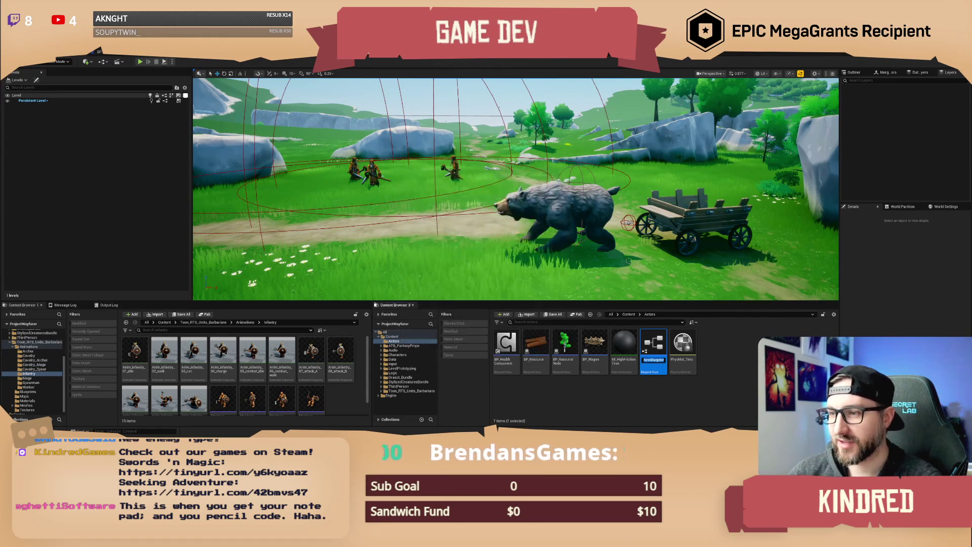
pyautogui.write('BP')
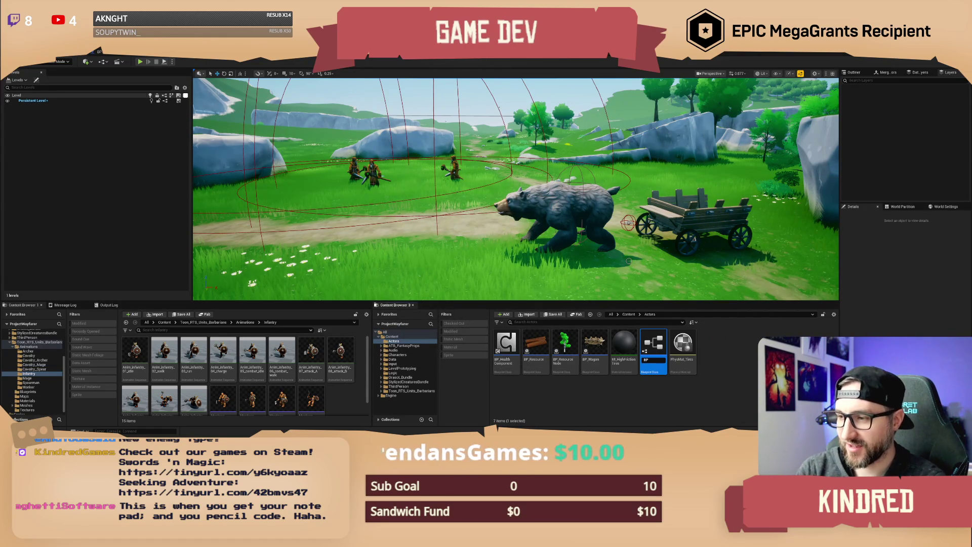
pyautogui.write('_')
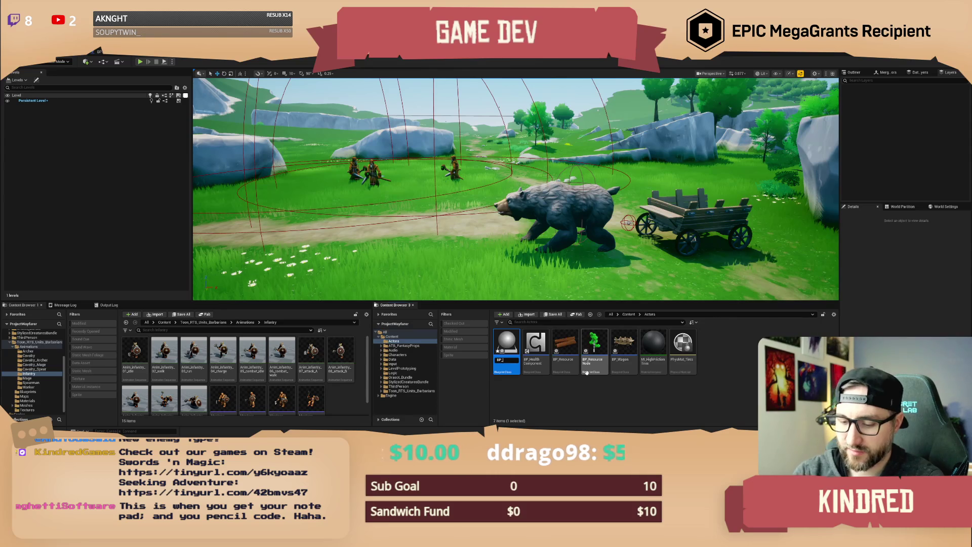
pyautogui.write('Res')
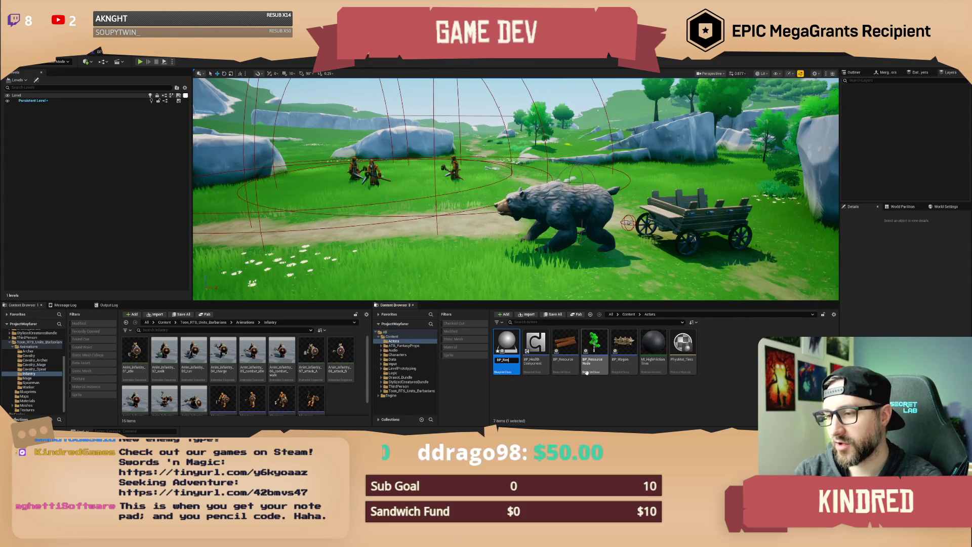
pyautogui.write('ntainer')
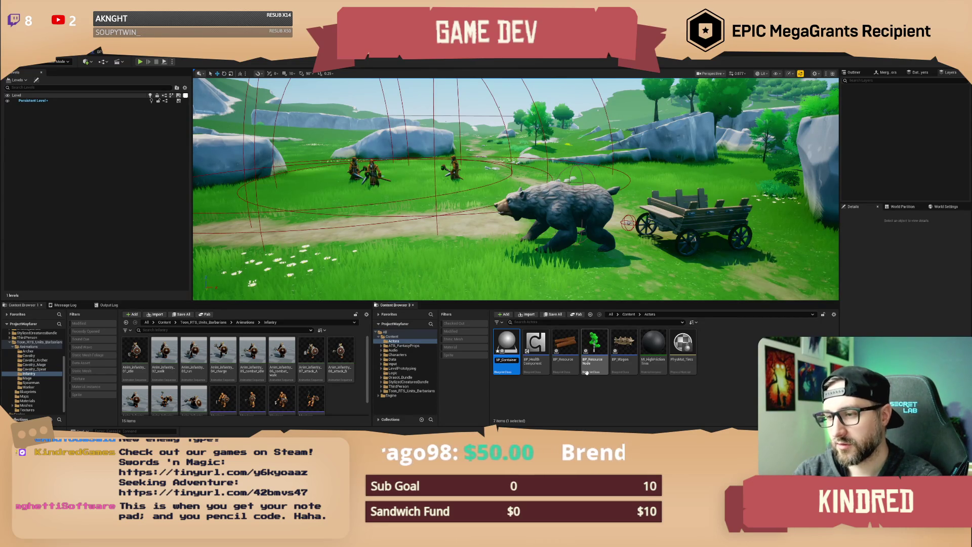
pyautogui.press('BackSpace')
pyautogui.press('BackSpace')
pyautogui.press('BackSpace')
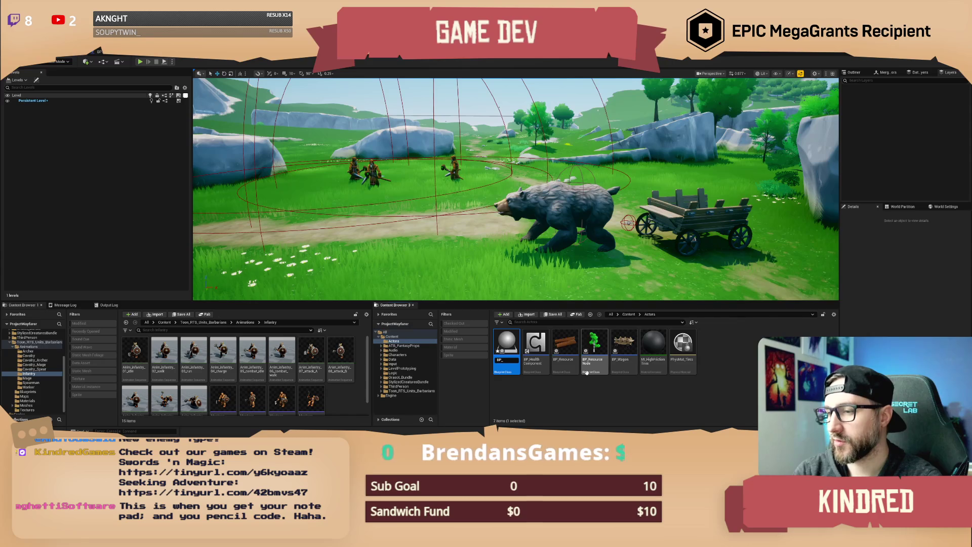
pyautogui.write('sourceContainer')
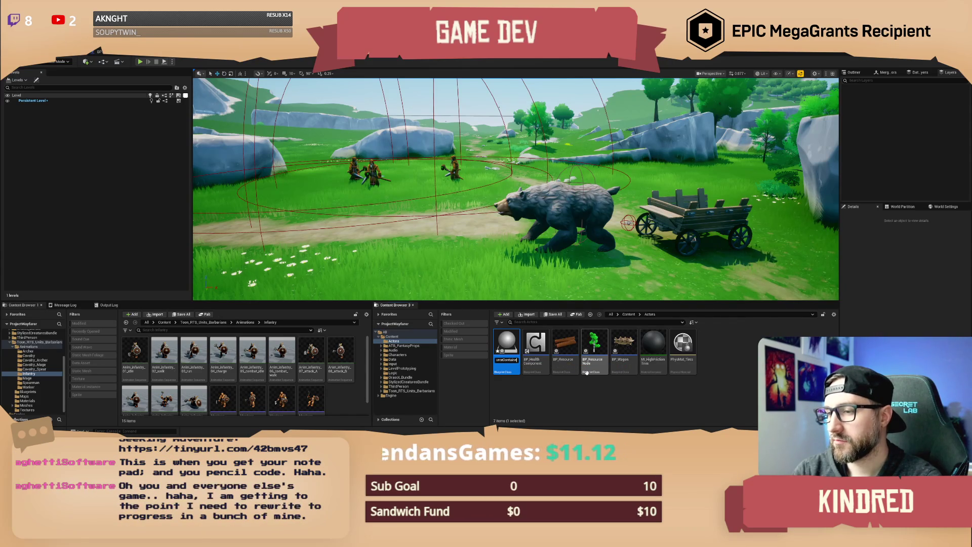
pyautogui.press('Return')
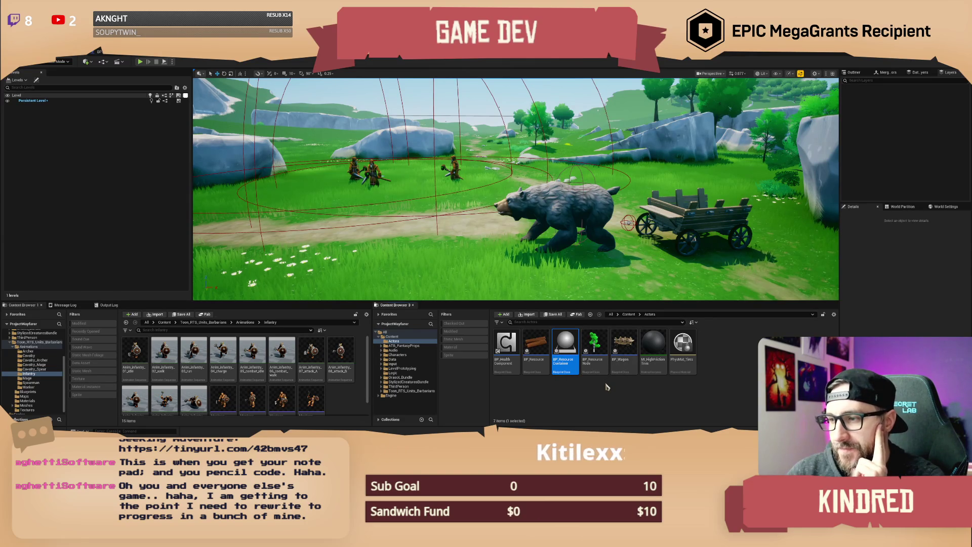
# Open BP_ResourceContainer and show its Event Graph with the default BeginPlay, ActorBeginOverlap and Tick events.
pyautogui.doubleClick(567, 366)
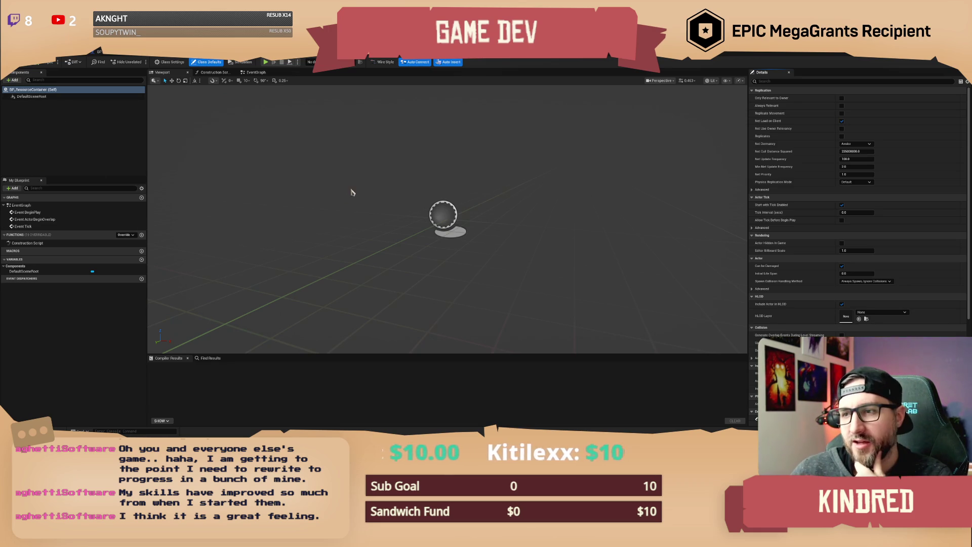
pyautogui.click(255, 72)
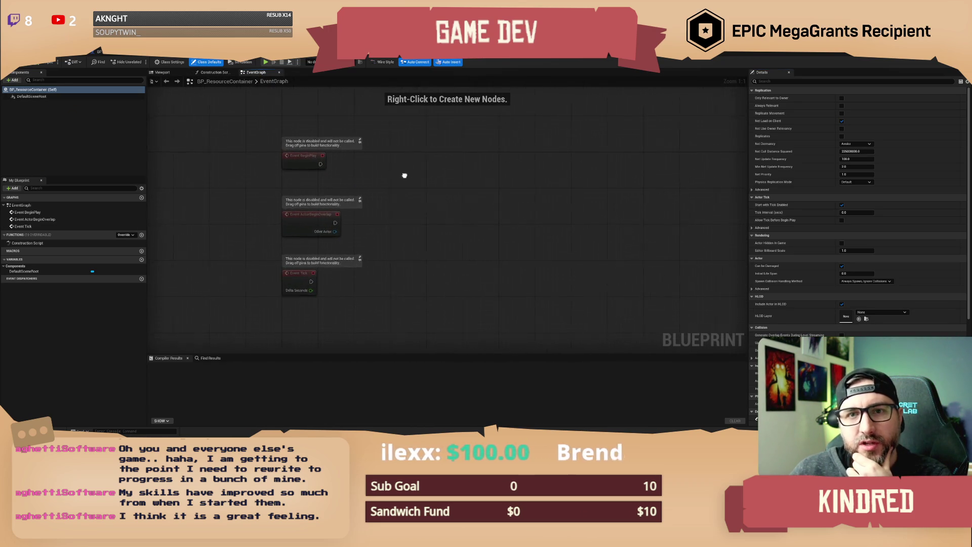
# Add a Cube static mesh component to BP_ResourceContainer.
pyautogui.click(19, 82)
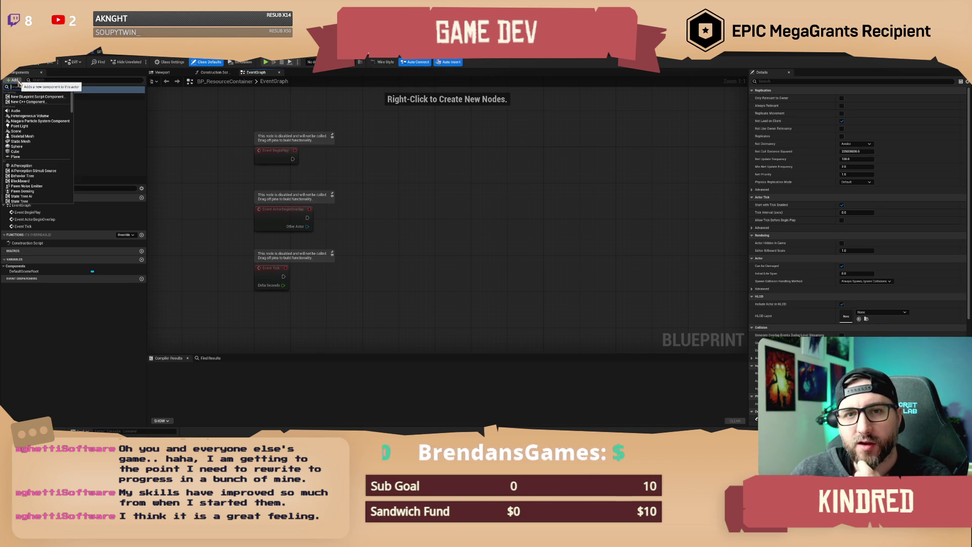
pyautogui.click(34, 152)
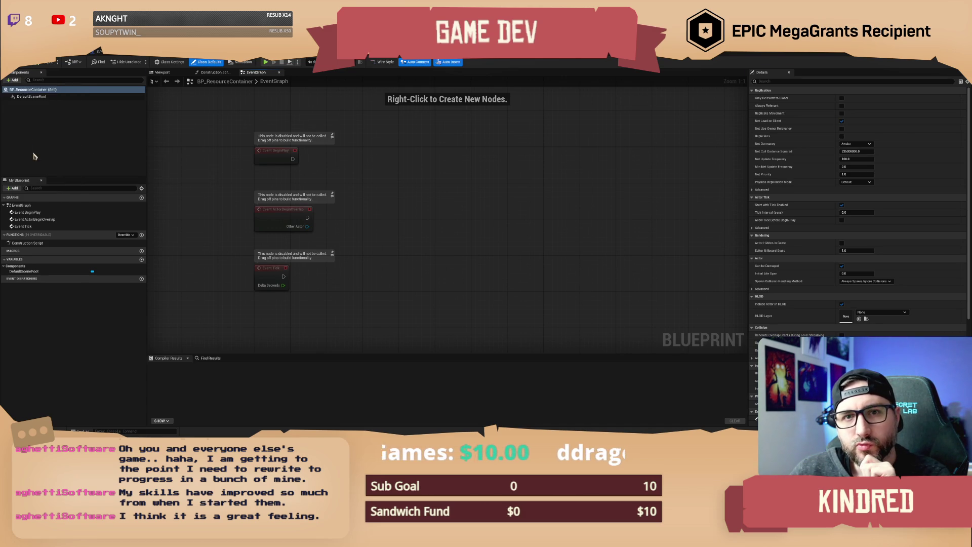
pyautogui.click(79, 125)
# Scale the cube down to about half size and thicken it along Y into a thin post.
pyautogui.click(163, 72)
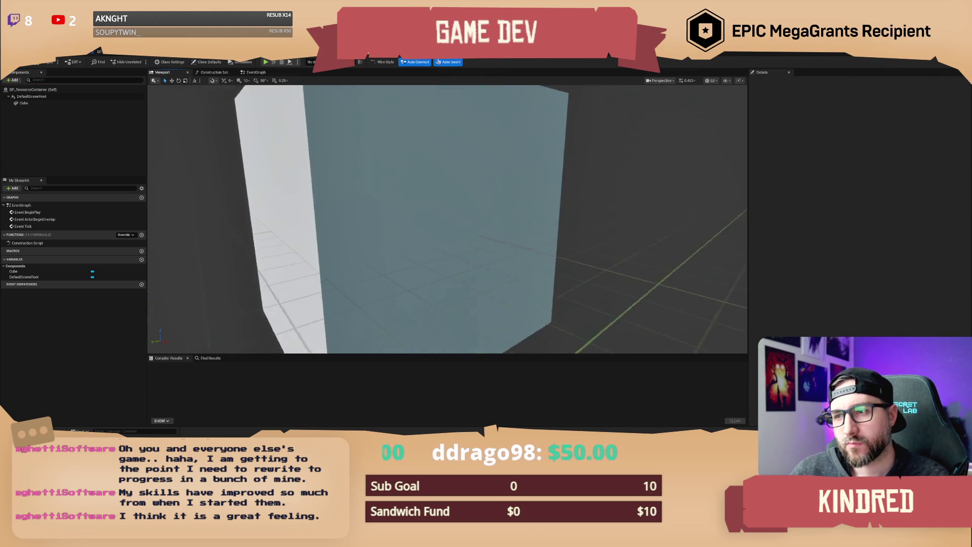
pyautogui.scroll(-5, 447, 219)
pyautogui.click(448, 220)
pyautogui.moveTo(448, 220)
pyautogui.mouseDown()
pyautogui.moveTo(427, 216)
pyautogui.moveTo(446, 216)
pyautogui.moveTo(476, 175)
pyautogui.mouseUp()
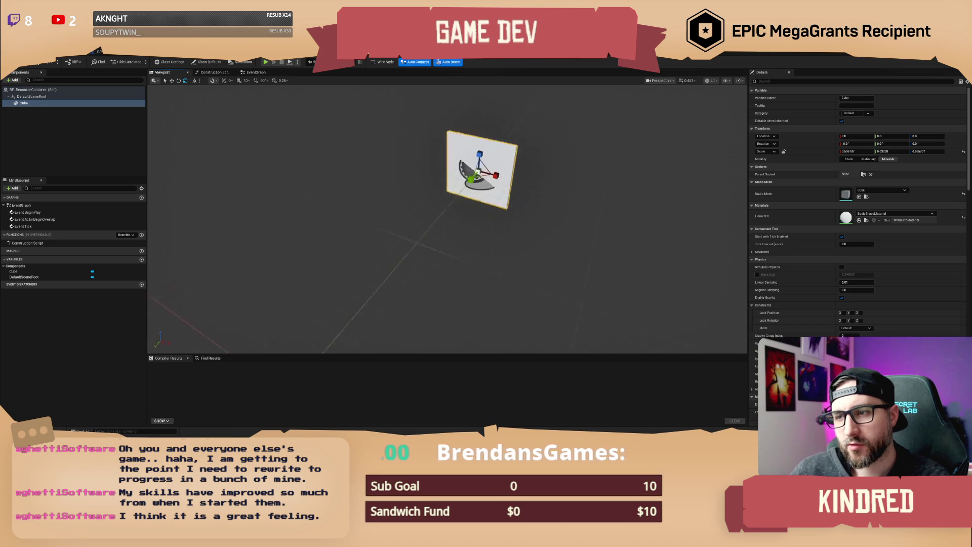
pyautogui.press('f')
pyautogui.moveTo(445, 242)
pyautogui.mouseDown()
pyautogui.moveTo(452, 245)
pyautogui.moveTo(439, 240)
pyautogui.moveTo(445, 232)
pyautogui.moveTo(430, 248)
pyautogui.moveTo(463, 250)
pyautogui.mouseUp()
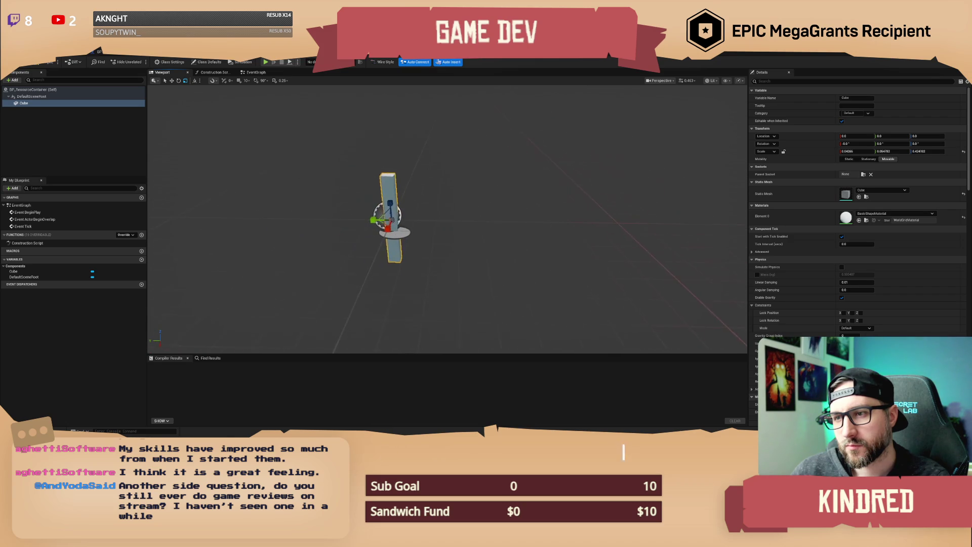
# Duplicate the Cube as Cube1 and position the two bars side by side as pillars.
pyautogui.click(39, 104)
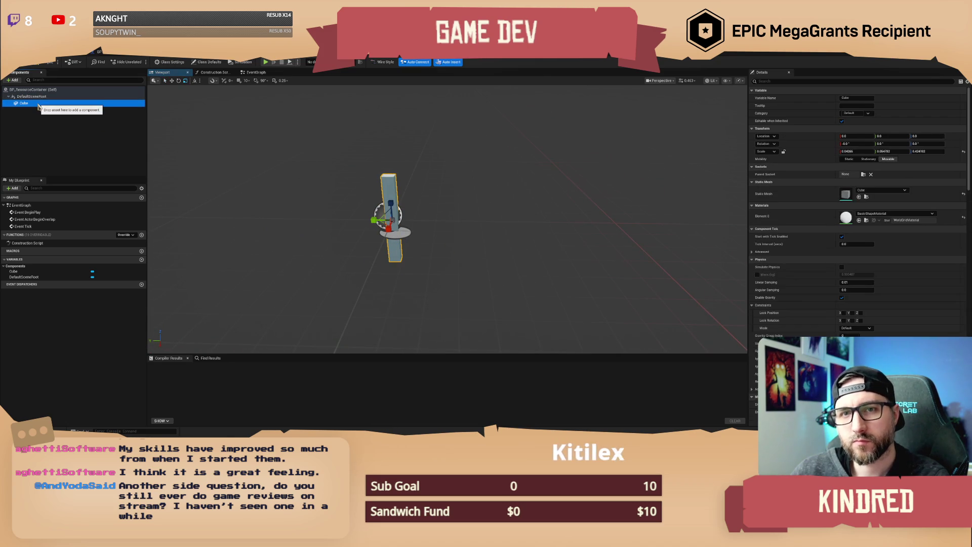
pyautogui.hotkey('ctrl', 'd')
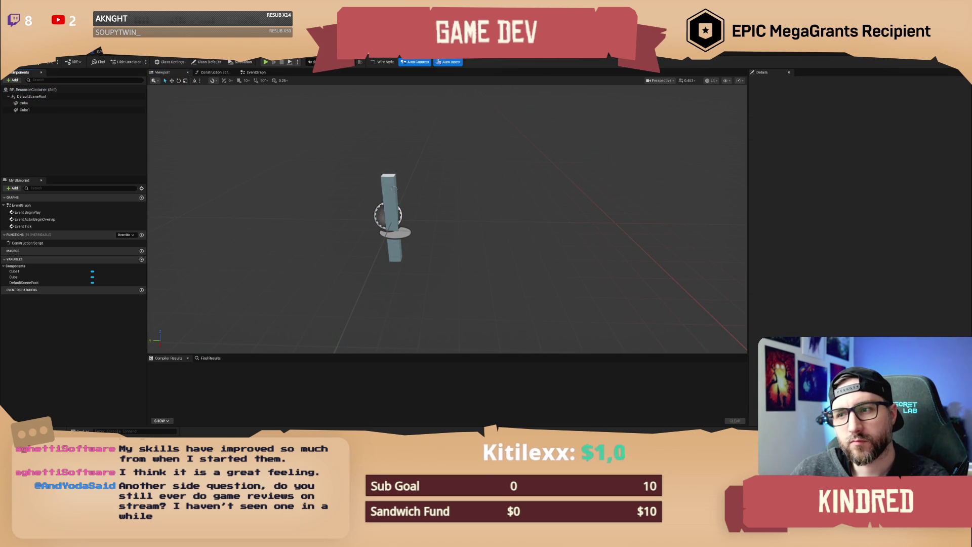
pyautogui.click(395, 188)
pyautogui.moveTo(372, 224)
pyautogui.mouseDown()
pyautogui.moveTo(462, 230)
pyautogui.moveTo(450, 232)
pyautogui.mouseUp()
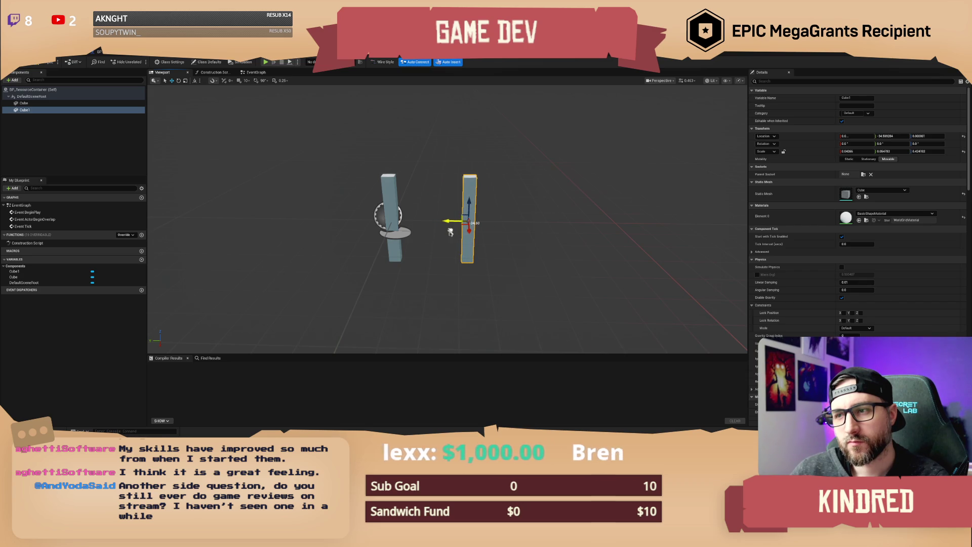
pyautogui.keyDown('ctrl'); pyautogui.click(102, 103); pyautogui.keyUp('ctrl')
pyautogui.moveTo(371, 219); pyautogui.dragTo(296, 221)
pyautogui.moveTo(383, 223); pyautogui.dragTo(389, 223)
# Try a rotated Cube2 copy of Cube1, then delete the misplaced piece.
pyautogui.click(24, 110)
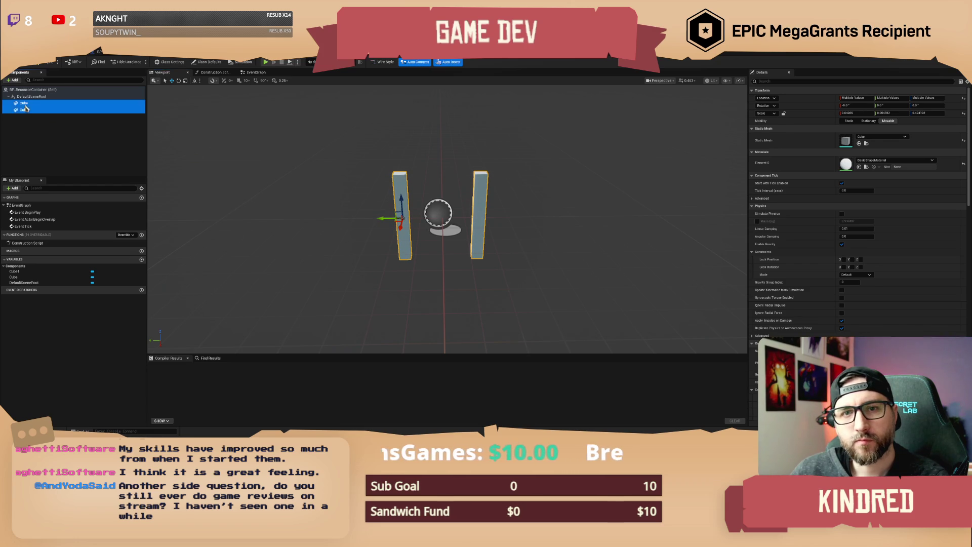
pyautogui.hotkey('ctrl', 'd')
pyautogui.press('e')
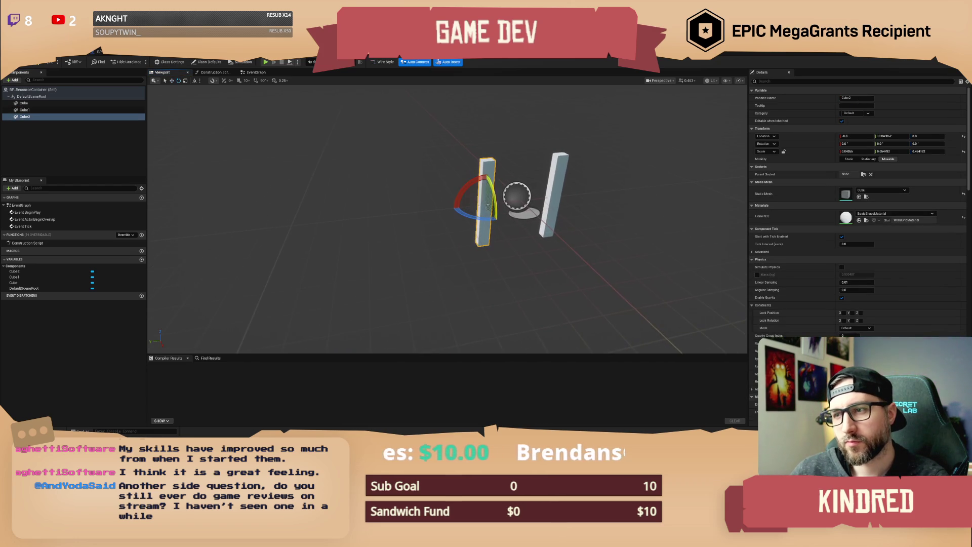
pyautogui.moveTo(473, 191); pyautogui.dragTo(487, 224)
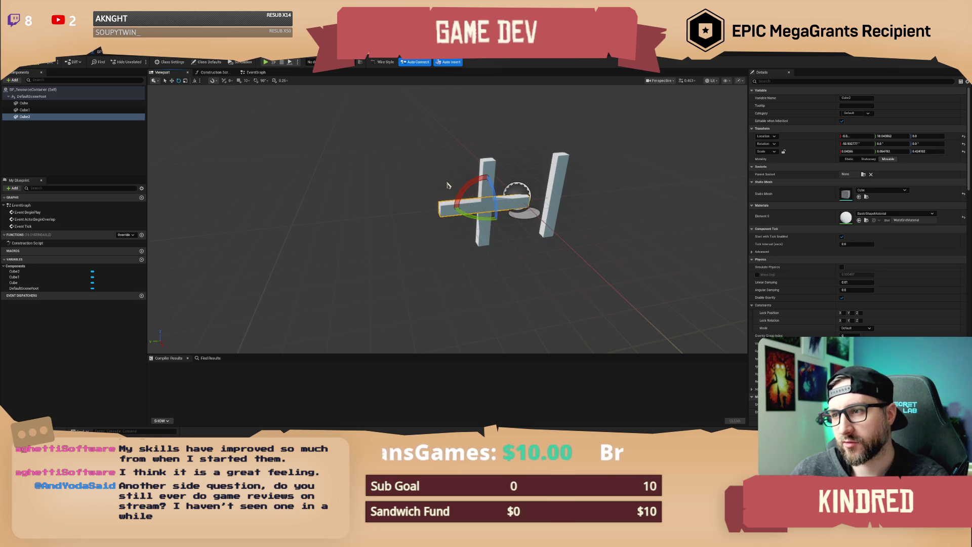
pyautogui.press('w')
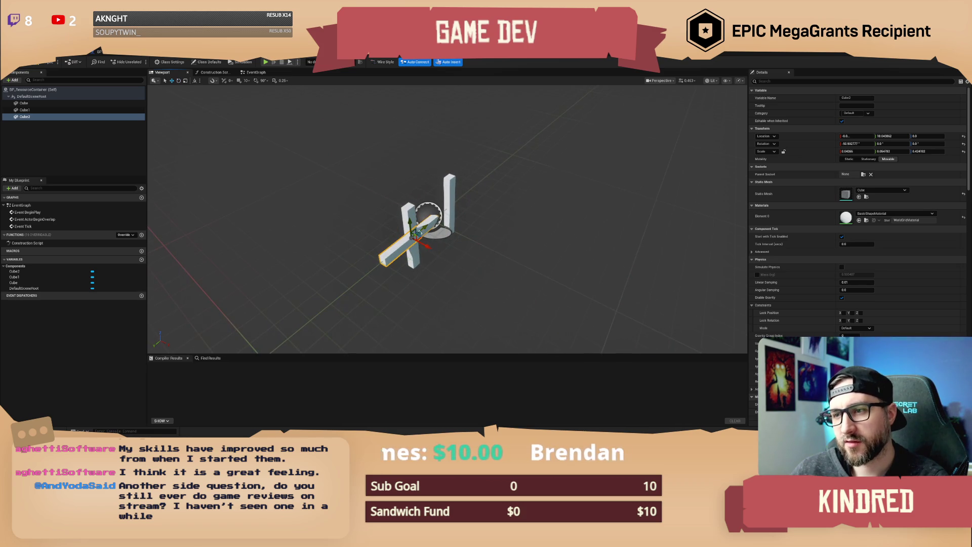
pyautogui.moveTo(414, 235)
pyautogui.mouseDown()
pyautogui.moveTo(441, 270)
pyautogui.moveTo(429, 267)
pyautogui.moveTo(454, 269)
pyautogui.moveTo(439, 223)
pyautogui.mouseUp()
pyautogui.press('e')
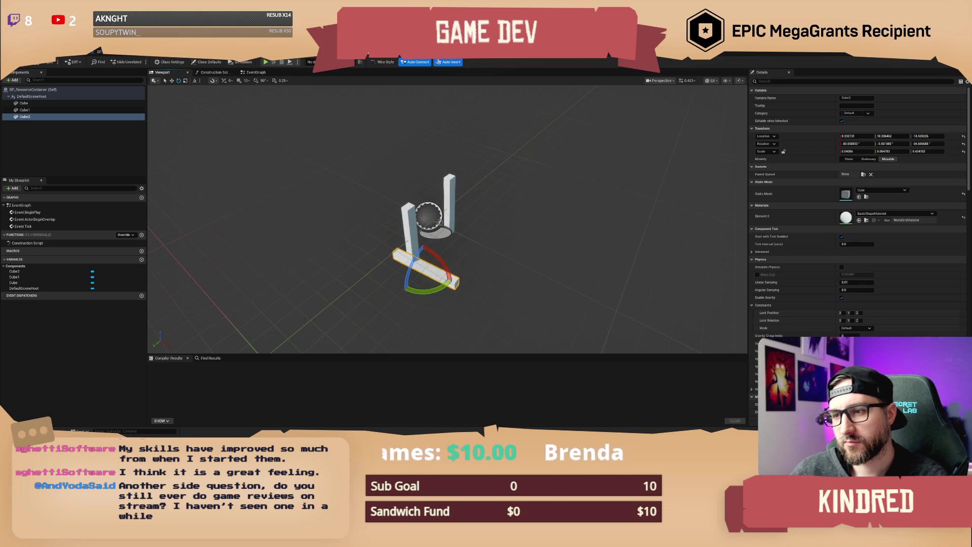
pyautogui.press('Delete')
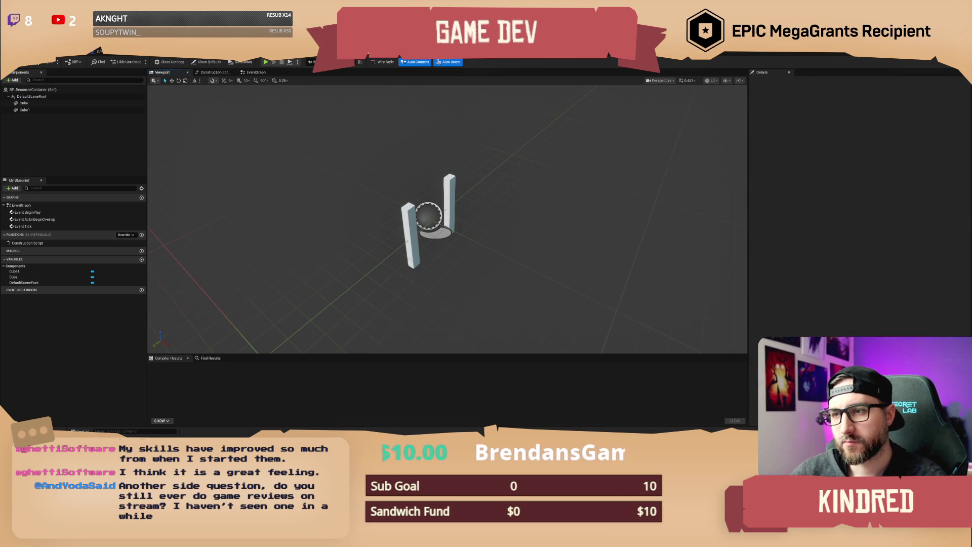
# Duplicate the Cube as a new Cube2, turn it -90° about Y to lie horizontal, and shorten it.
pyautogui.click(411, 236)
pyautogui.hotkey('ctrl', 'd')
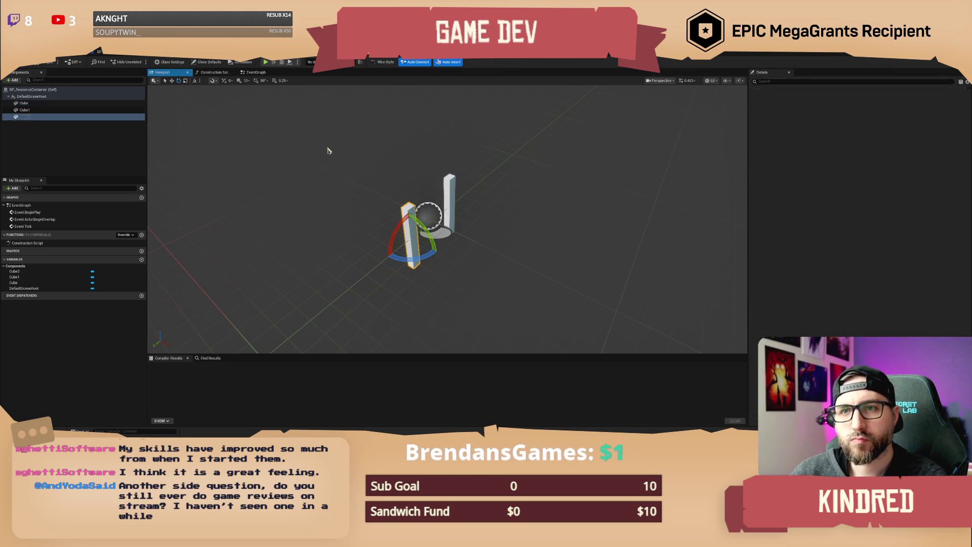
pyautogui.click(263, 81)
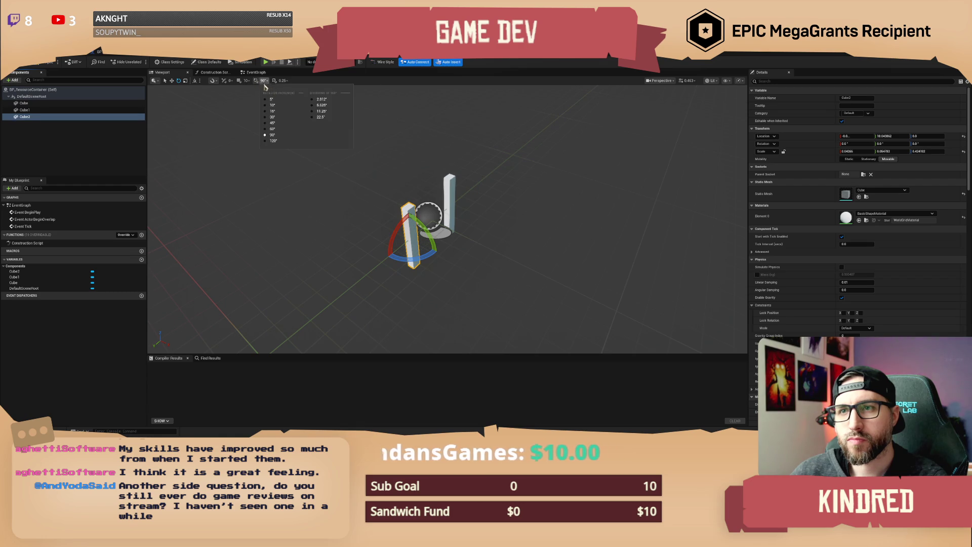
pyautogui.moveTo(420, 223)
pyautogui.mouseDown()
pyautogui.moveTo(435, 251)
pyautogui.moveTo(412, 243)
pyautogui.moveTo(445, 274)
pyautogui.moveTo(458, 277)
pyautogui.moveTo(456, 265)
pyautogui.mouseUp()
pyautogui.press('r')
# Duplicate Cube2 as Cube3 and move it along Y to the opposite side.
pyautogui.hotkey('ctrl', 'd')
pyautogui.moveTo(231, 211); pyautogui.dragTo(288, 204)
pyautogui.press('f')
pyautogui.moveTo(233, 162)
pyautogui.mouseDown()
pyautogui.moveTo(254, 172)
pyautogui.moveTo(233, 162)
pyautogui.mouseUp()
pyautogui.keyDown('ctrl'); pyautogui.click(24, 116); pyautogui.keyUp('ctrl')
pyautogui.moveTo(304, 213); pyautogui.dragTo(524, 206)
# Duplicate both crosspieces, rotate the copies 90 degrees, and shrink them along Z.
pyautogui.hotkey('ctrl', 'd')
pyautogui.press('e')
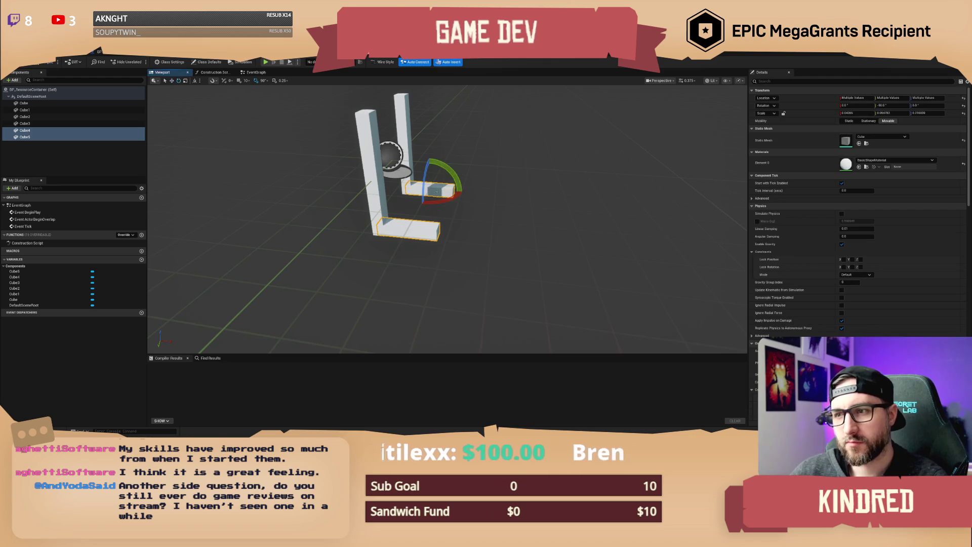
pyautogui.moveTo(446, 167)
pyautogui.mouseDown()
pyautogui.moveTo(464, 193)
pyautogui.moveTo(435, 185)
pyautogui.moveTo(455, 189)
pyautogui.moveTo(449, 172)
pyautogui.mouseUp()
pyautogui.press('w')
pyautogui.press('r')
pyautogui.press('r')
pyautogui.moveTo(510, 183); pyautogui.dragTo(436, 200)
# Duplicate the left pillar and rotate the copy horizontal to form the crossbar.
pyautogui.click(433, 202)
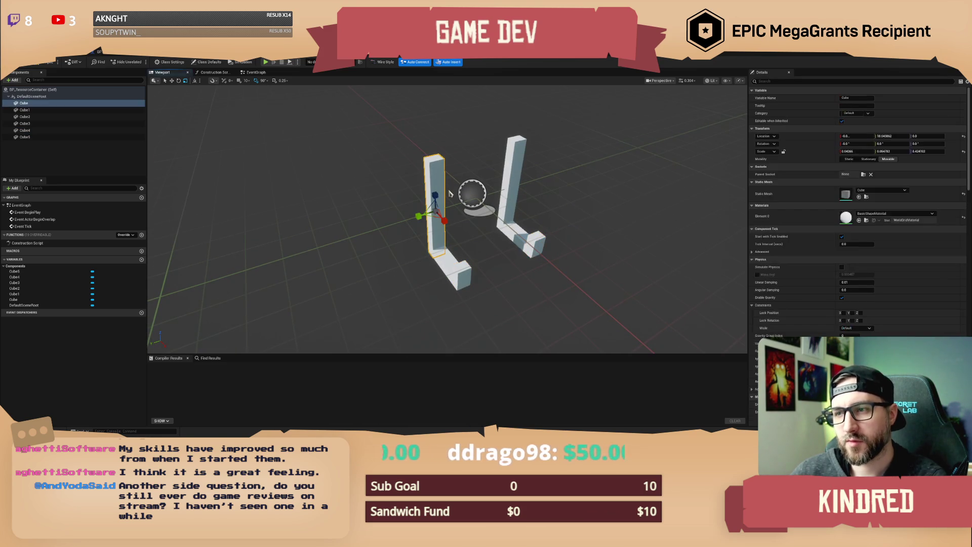
pyautogui.hotkey('ctrl', 'd')
pyautogui.write('c')
pyautogui.press('Return')
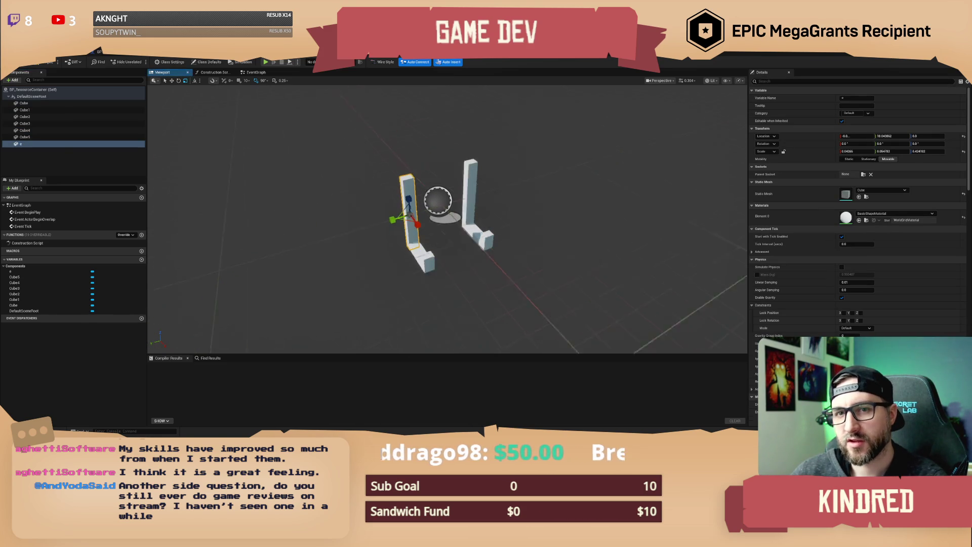
pyautogui.press('e')
pyautogui.moveTo(374, 195)
pyautogui.mouseDown()
pyautogui.moveTo(393, 212)
pyautogui.moveTo(434, 196)
pyautogui.moveTo(382, 196)
pyautogui.mouseUp()
pyautogui.press('w')
# Check the finished H frame from another angle and compile BP_ResourceContainer.
pyautogui.click(564, 202)
pyautogui.moveTo(564, 201); pyautogui.dragTo(516, 203)
pyautogui.click(53, 65)
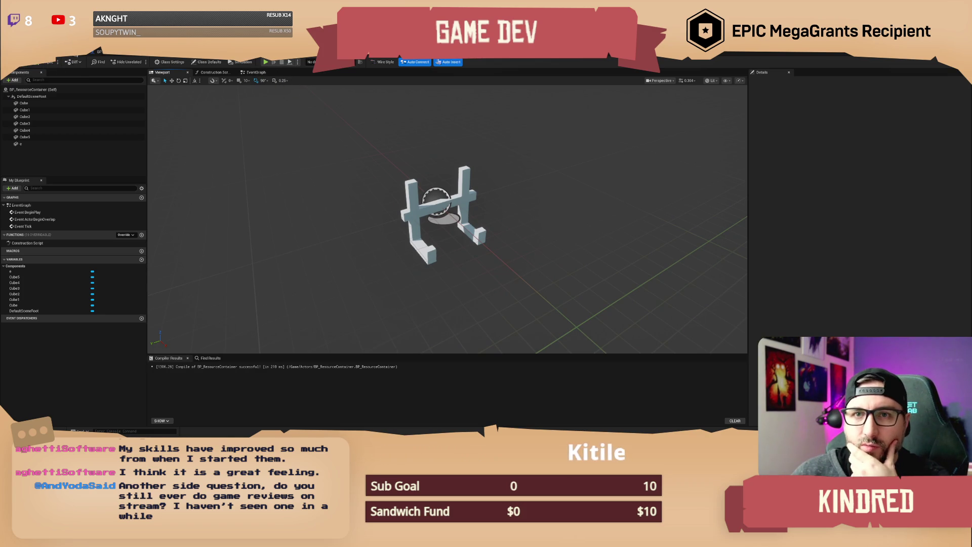
pyautogui.click(171, 63)
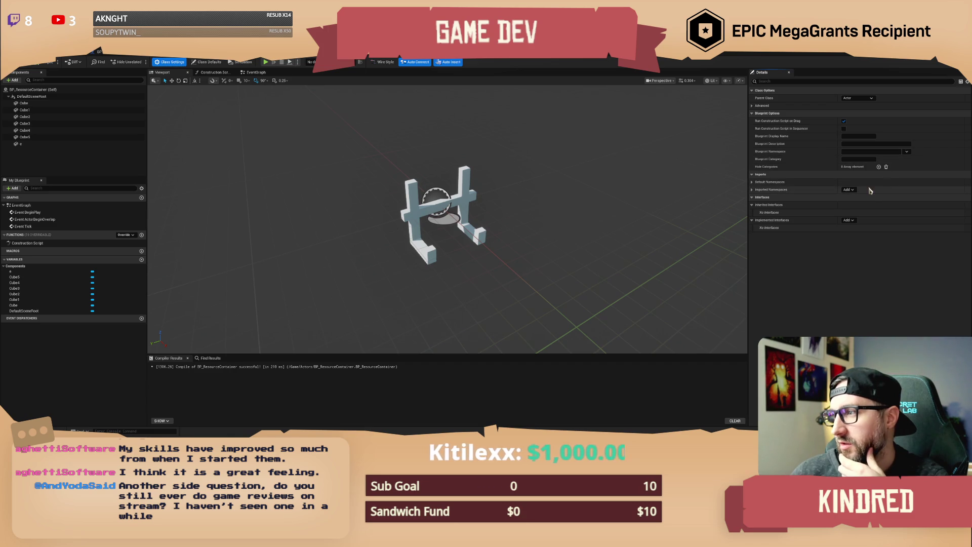
# Add BPI Interaction to Implemented Interfaces, compile, and place an Event Interact node in the graph.
pyautogui.click(852, 221)
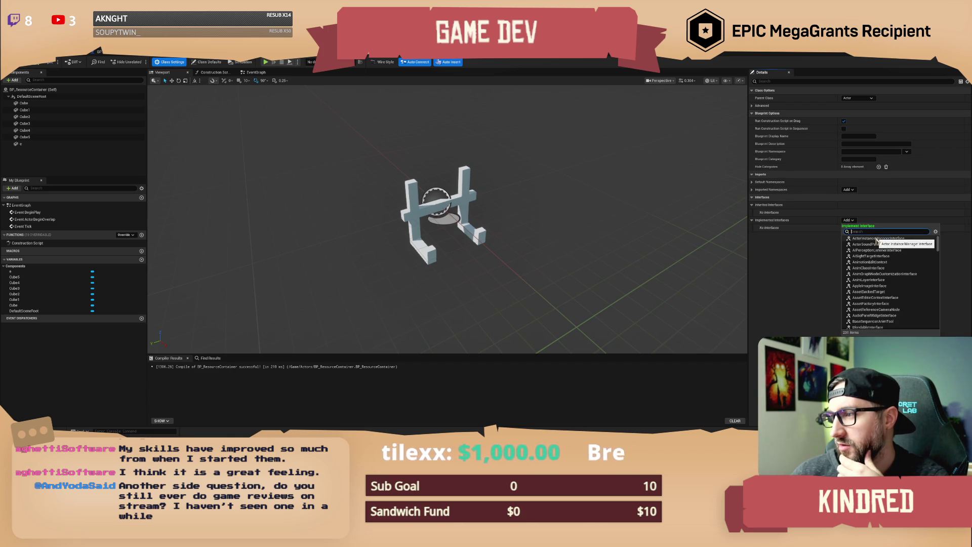
pyautogui.write('interac')
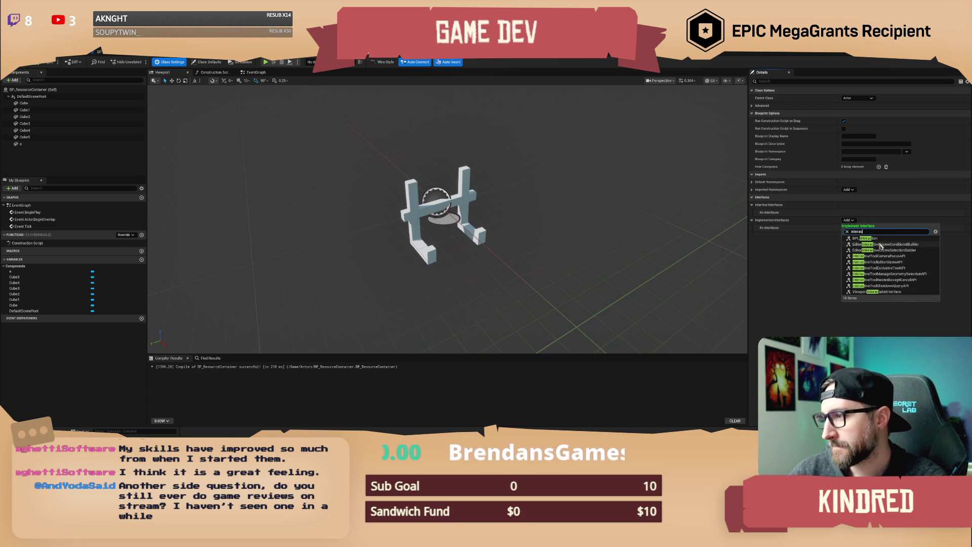
pyautogui.click(872, 241)
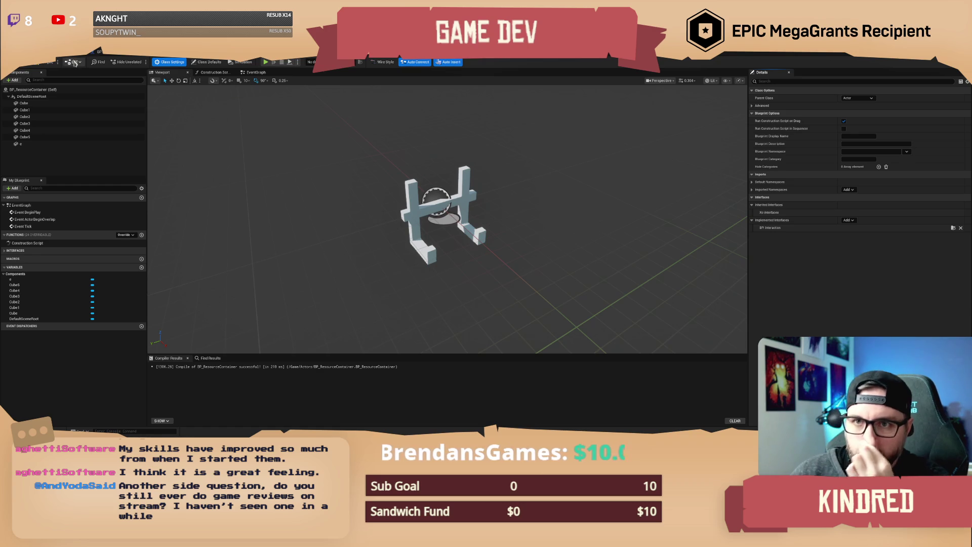
pyautogui.click(48, 65)
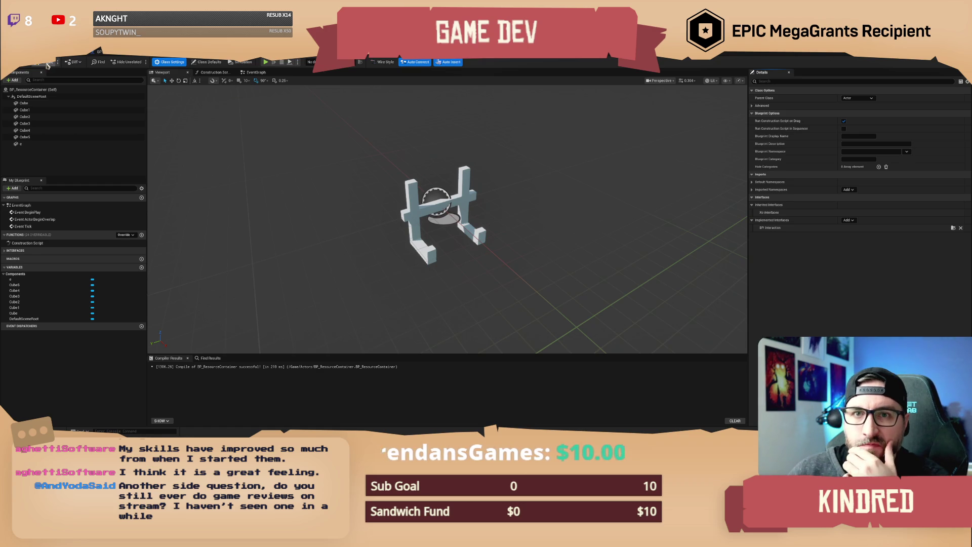
pyautogui.click(30, 250)
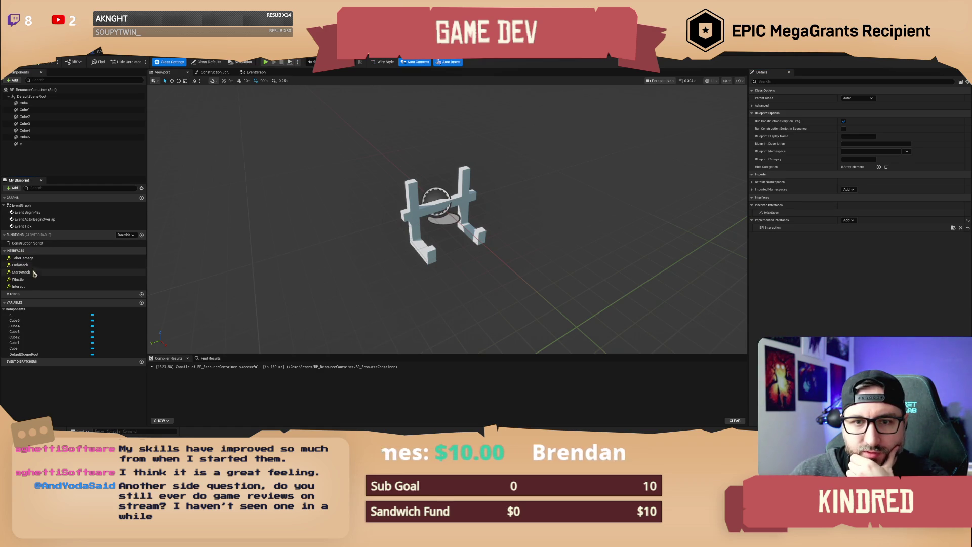
pyautogui.doubleClick(32, 287)
# Bring the Event Interact node into view and compile the blueprint.
pyautogui.moveTo(558, 228)
pyautogui.mouseDown()
pyautogui.moveTo(397, 246)
pyautogui.moveTo(322, 215)
pyautogui.mouseUp()
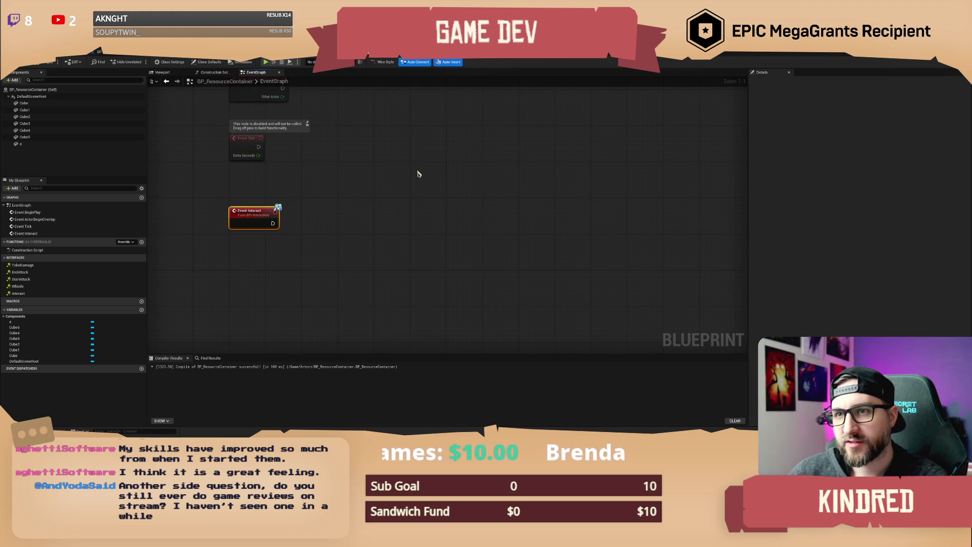
pyautogui.moveTo(355, 174); pyautogui.dragTo(349, 176)
pyautogui.click(44, 62)
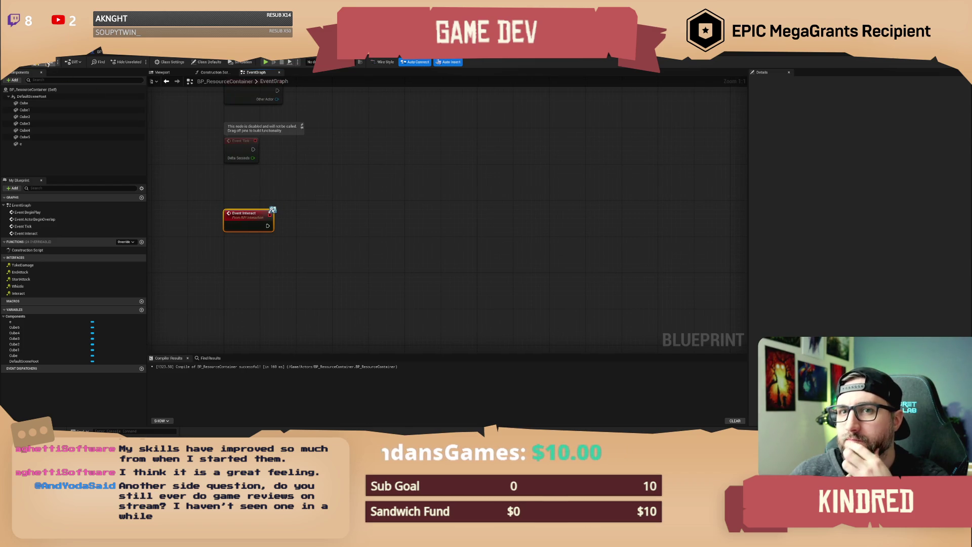
pyautogui.click(312, 181)
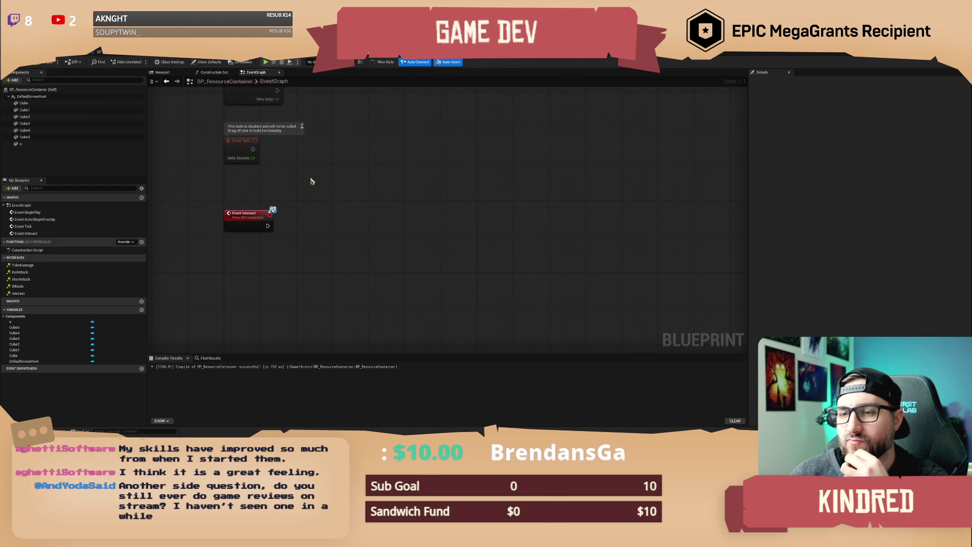
pyautogui.moveTo(314, 188); pyautogui.dragTo(306, 182)
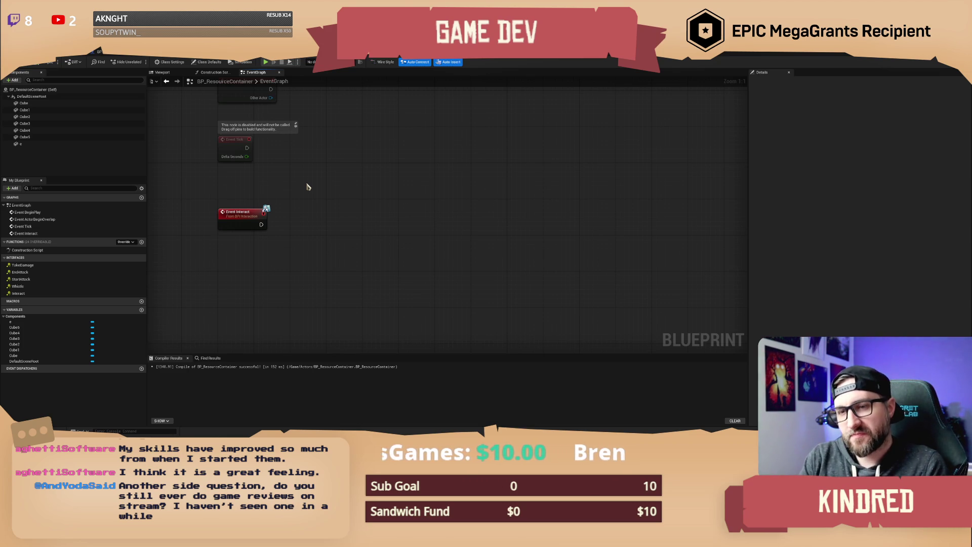
# Add an unwired Get Player Character node below Event Interact, then go back to the level editor.
pyautogui.rightClick(287, 218)
pyautogui.write('get player char')
pyautogui.press('Return')
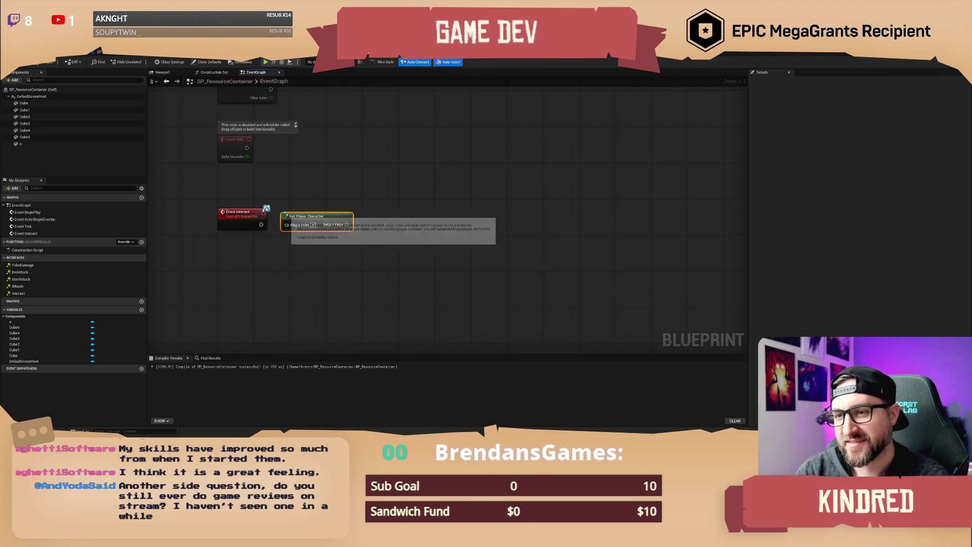
pyautogui.moveTo(320, 220)
pyautogui.mouseDown()
pyautogui.moveTo(284, 252)
pyautogui.moveTo(356, 223)
pyautogui.mouseUp()
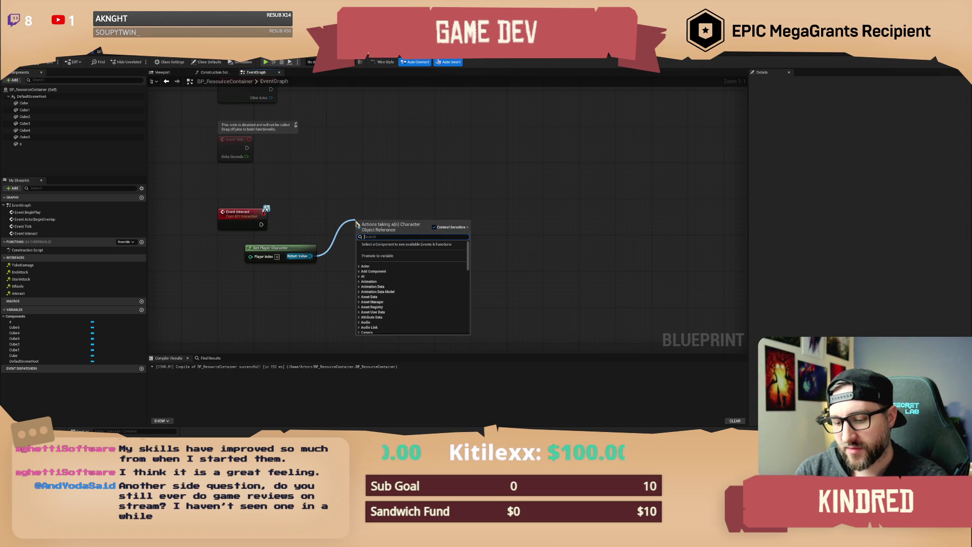
pyautogui.click(330, 196)
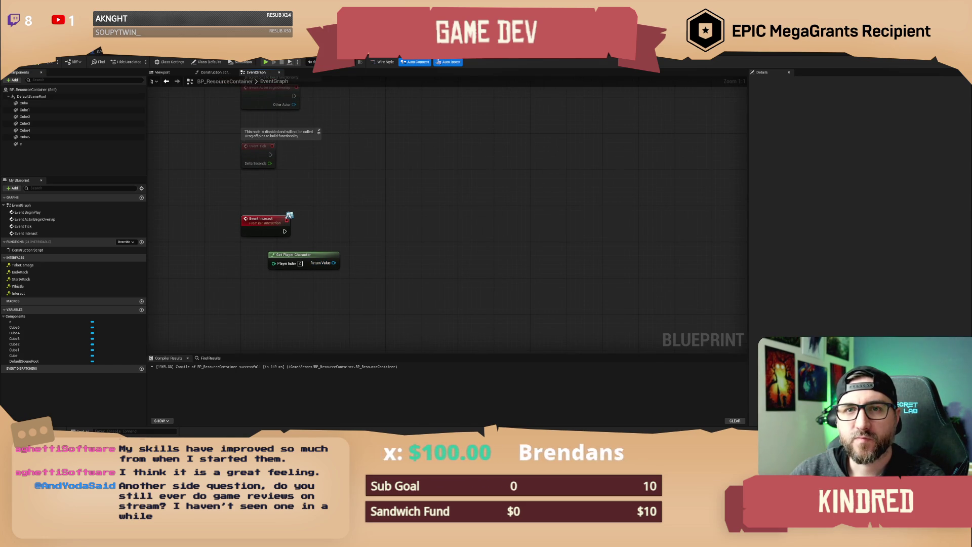
pyautogui.hotkey('ctrl', 'Tab')
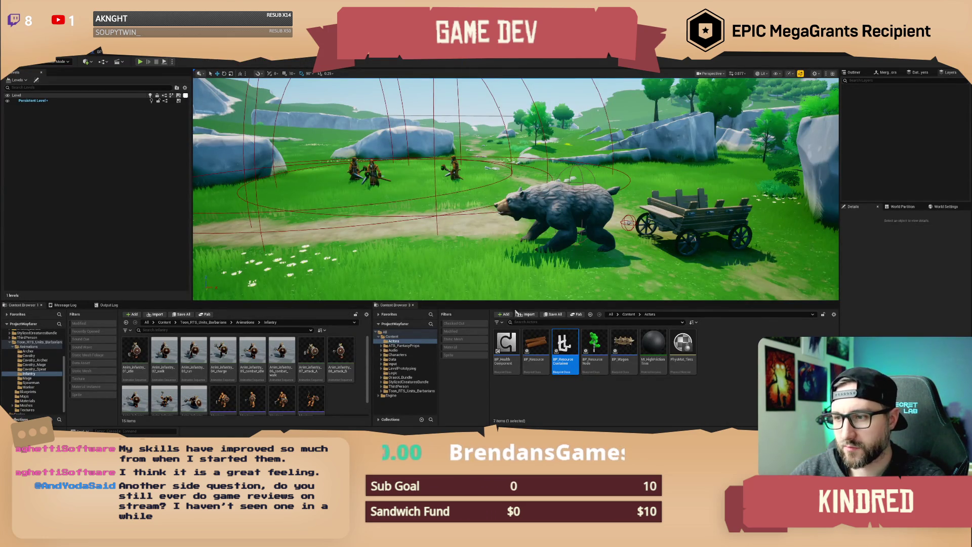
# Find BP_PlayerCharacter in the Content Browser by searching 'player char' and open it.
pyautogui.write('player char')
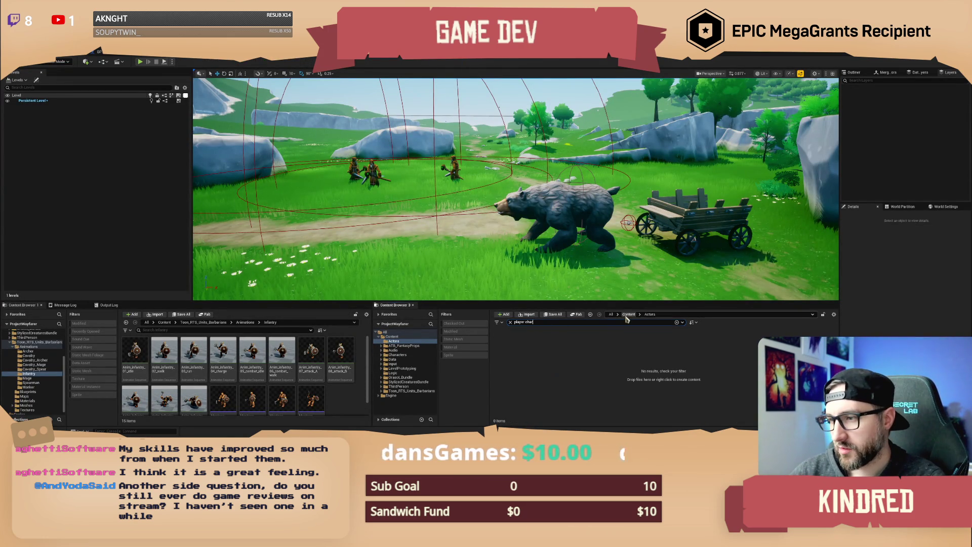
pyautogui.click(629, 314)
pyautogui.click(508, 345)
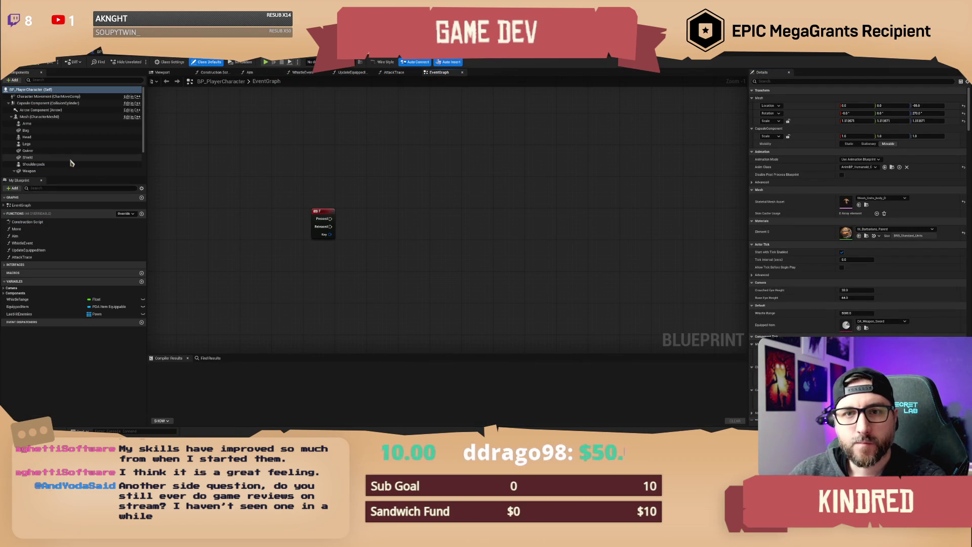
# Expand the Interfaces section in My Blueprint for the player character's event graph.
pyautogui.rightClick(329, 184)
pyautogui.click(299, 266)
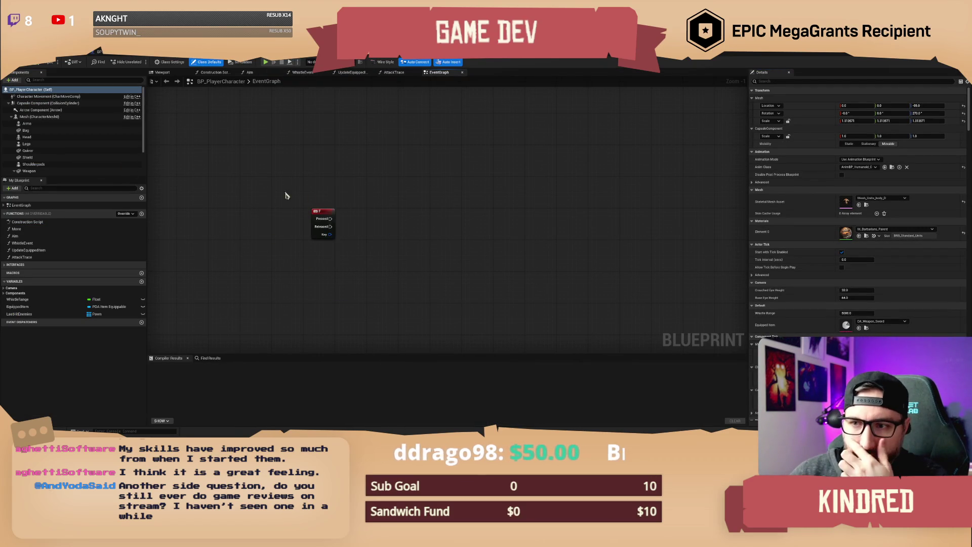
pyautogui.moveTo(348, 249); pyautogui.dragTo(343, 262)
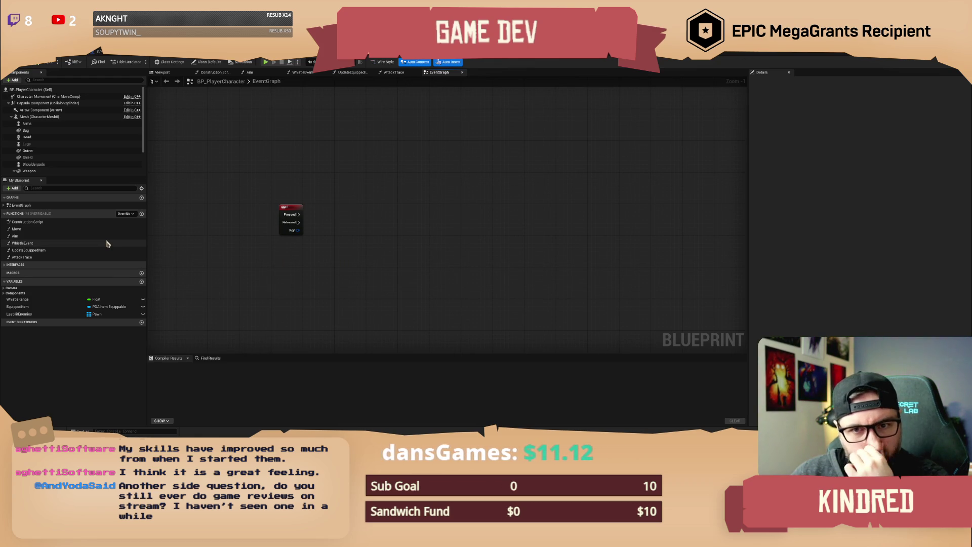
pyautogui.click(5, 266)
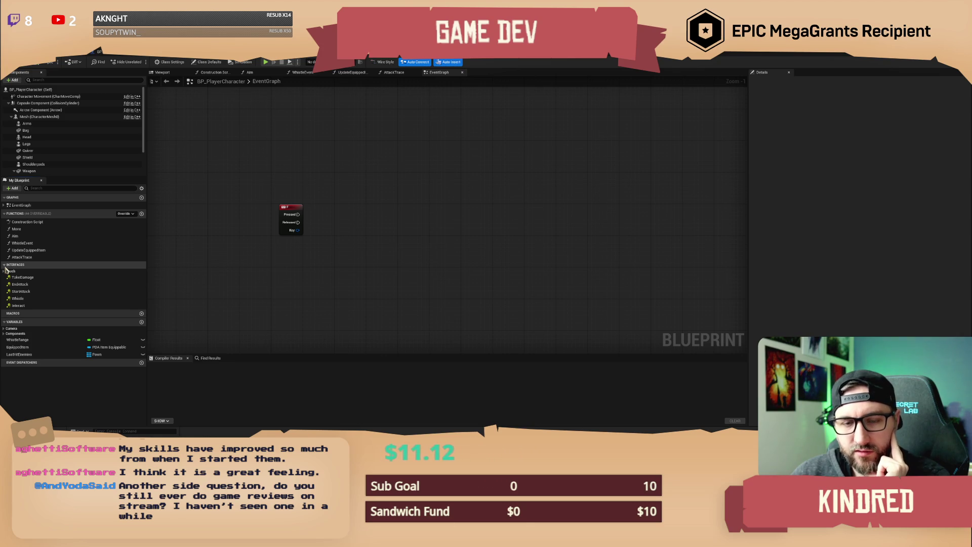
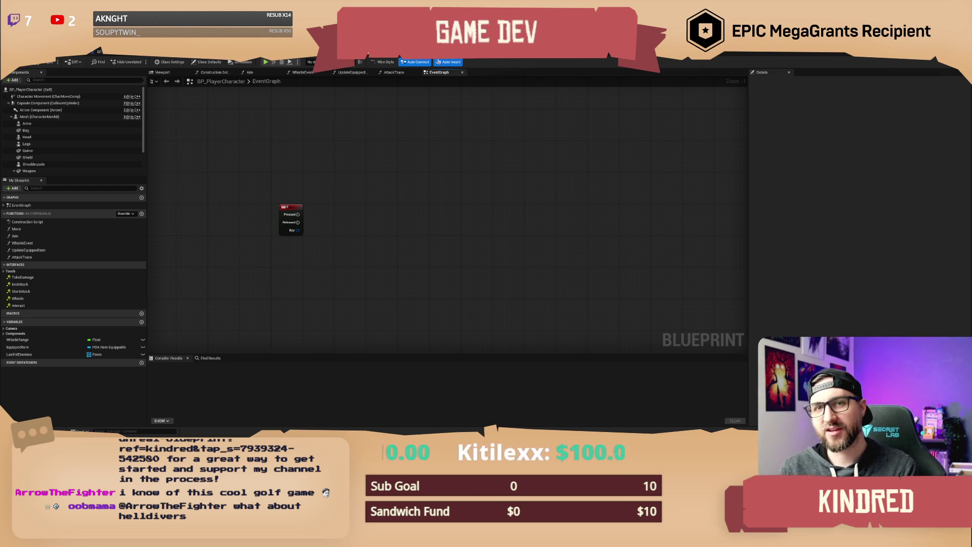
# Swing the level camera toward the trees and rocks, then switch to the Kittenwood Cats Steam page.
pyautogui.hotkey('alt', 'Tab')
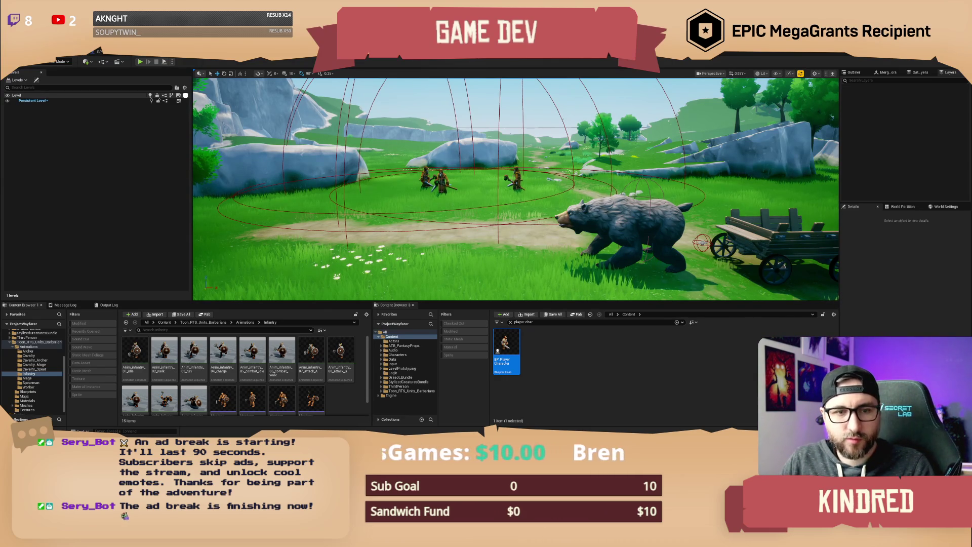
pyautogui.moveTo(516, 187)
pyautogui.mouseDown()
pyautogui.moveTo(567, 172)
pyautogui.moveTo(557, 142)
pyautogui.moveTo(570, 117)
pyautogui.moveTo(547, 114)
pyautogui.mouseUp()
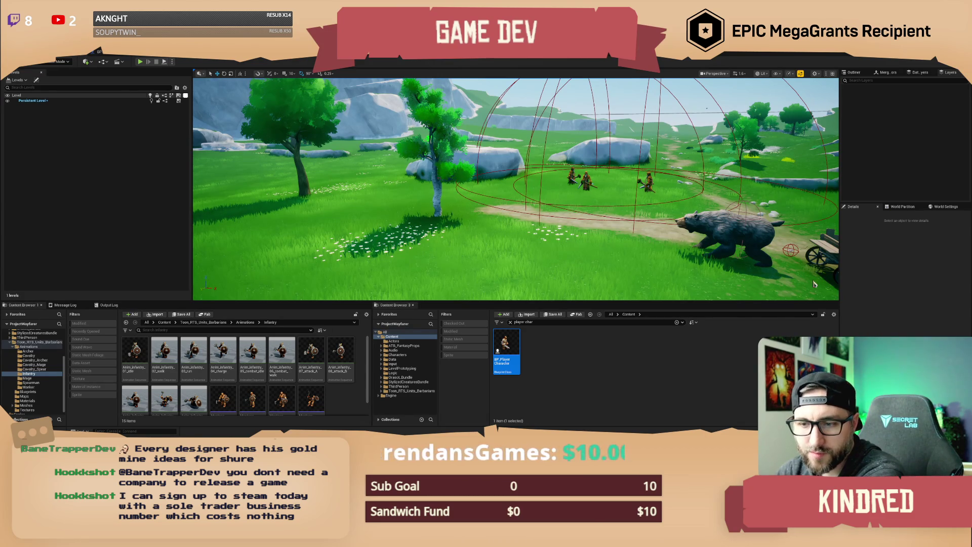
pyautogui.hotkey('alt', 'Tab')
pyautogui.hotkey('alt', 'Tab')
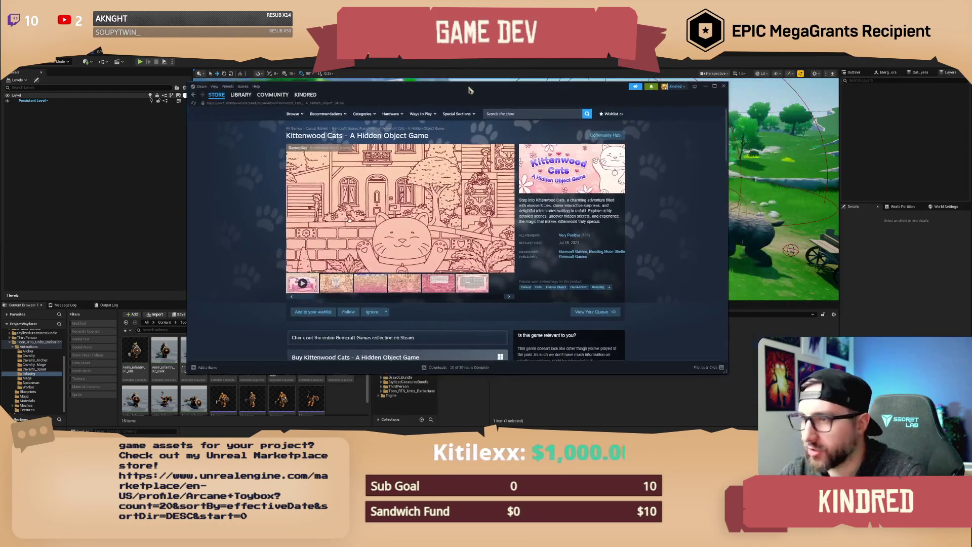
# Pause the Kittenwood Cats trailer and skim down the store page.
pyautogui.click(320, 238)
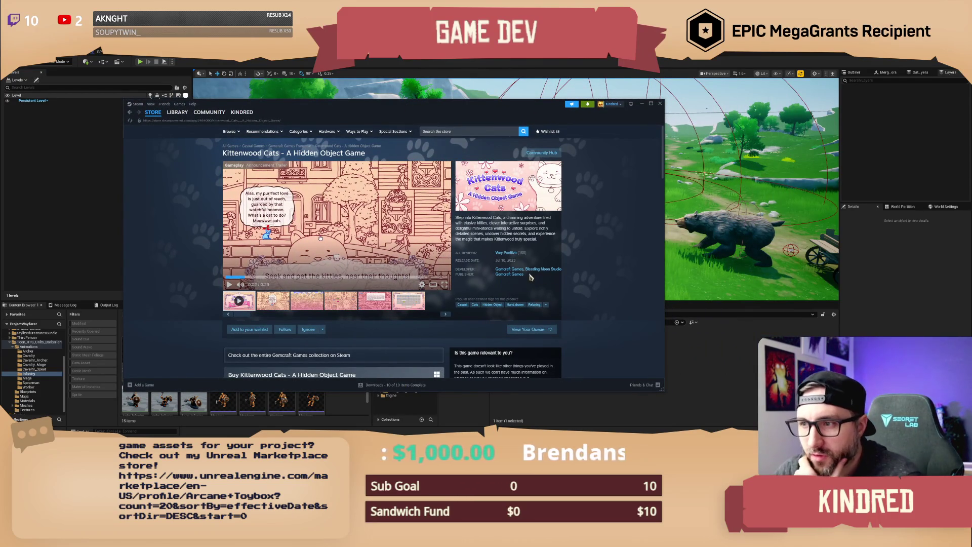
pyautogui.scroll(-2, 452, 293)
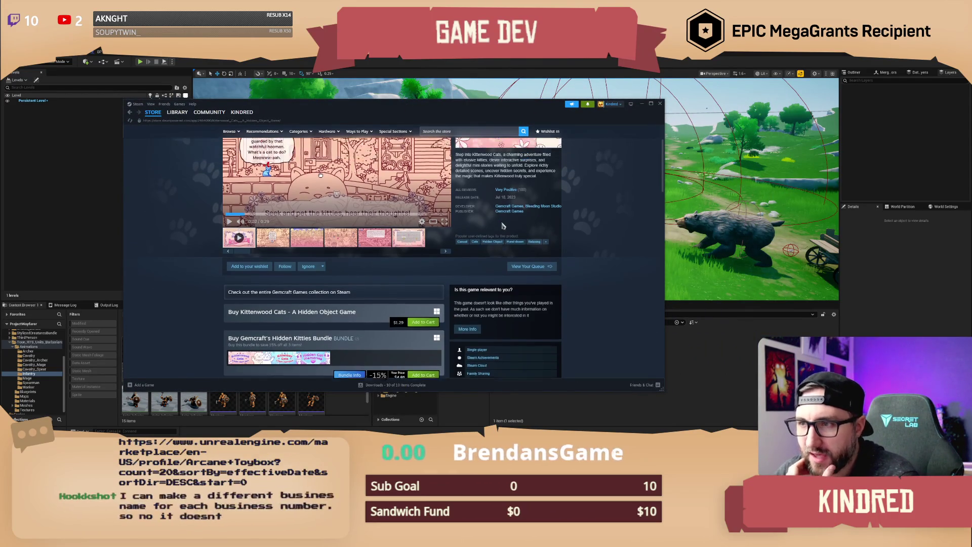
pyautogui.scroll(1, 526, 218)
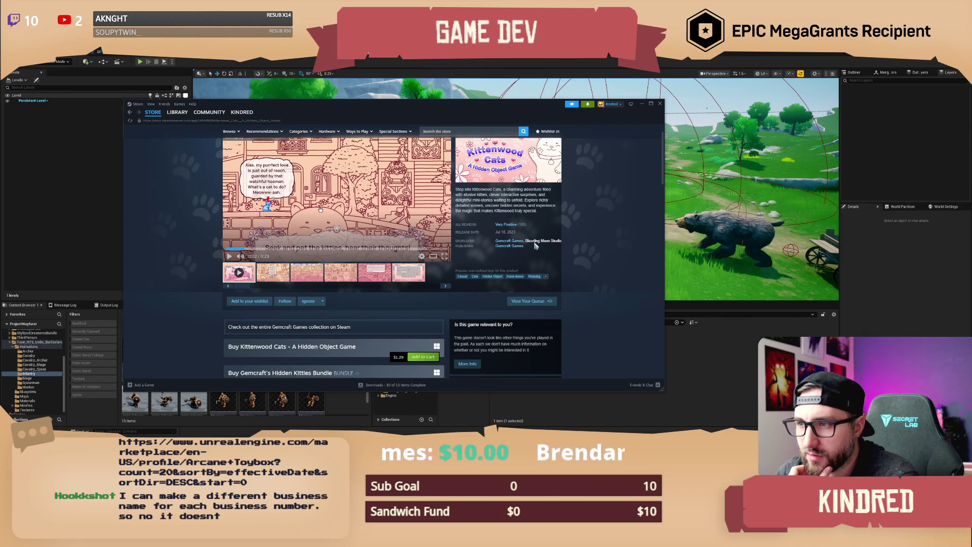
# Browse the Gemcraft Games developer page's game list, then return to the Kittenwood Cats page.
pyautogui.click(514, 245)
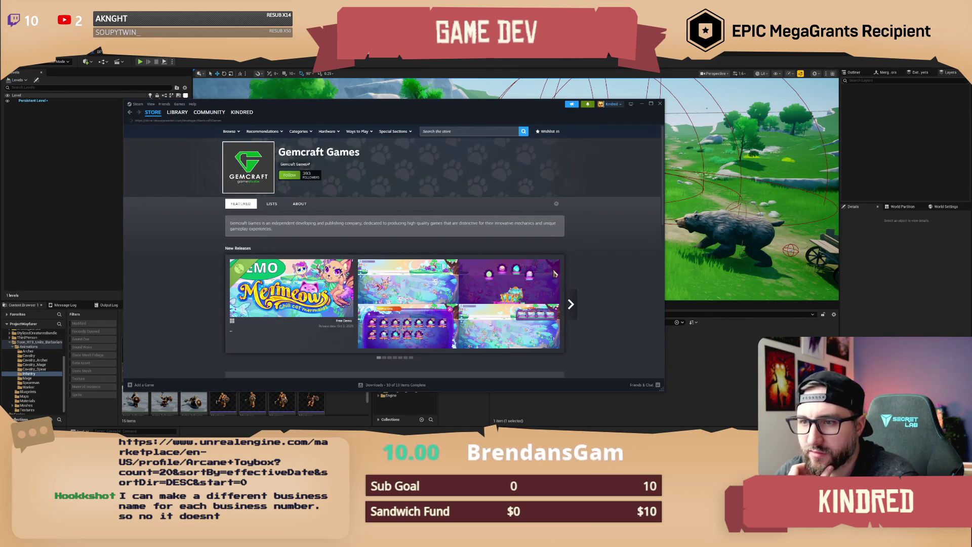
pyautogui.scroll(-6, 539, 271)
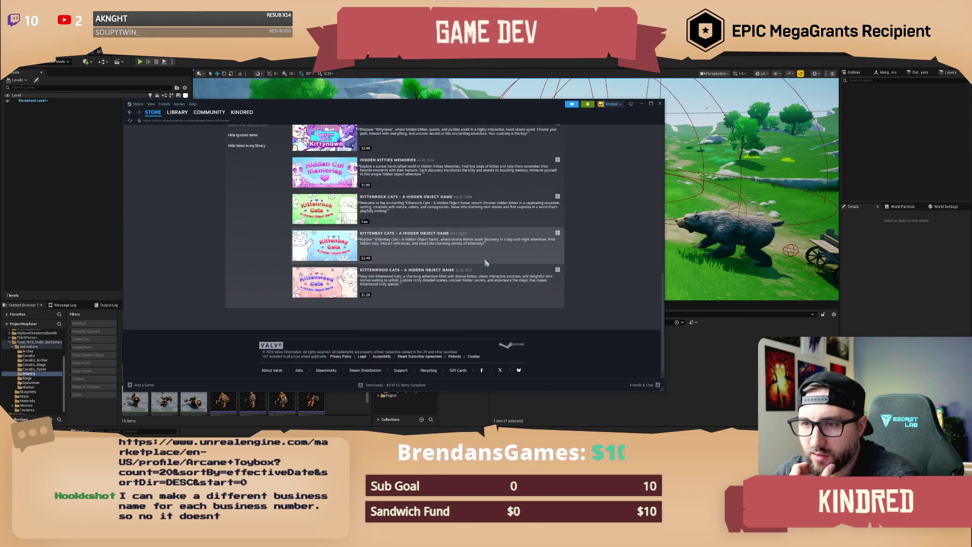
pyautogui.scroll(1, 486, 264)
pyautogui.scroll(3, 471, 256)
pyautogui.scroll(-3, 455, 252)
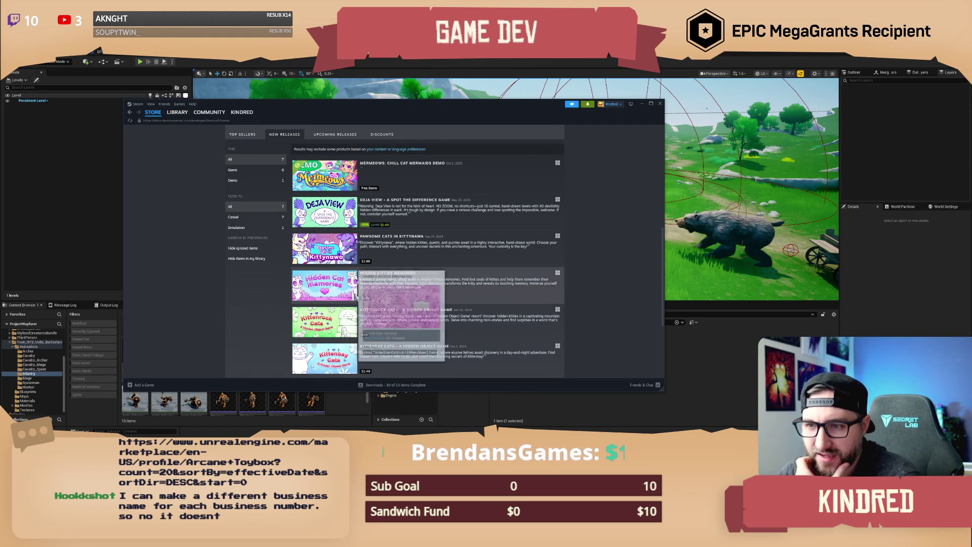
pyautogui.scroll(4, 405, 304)
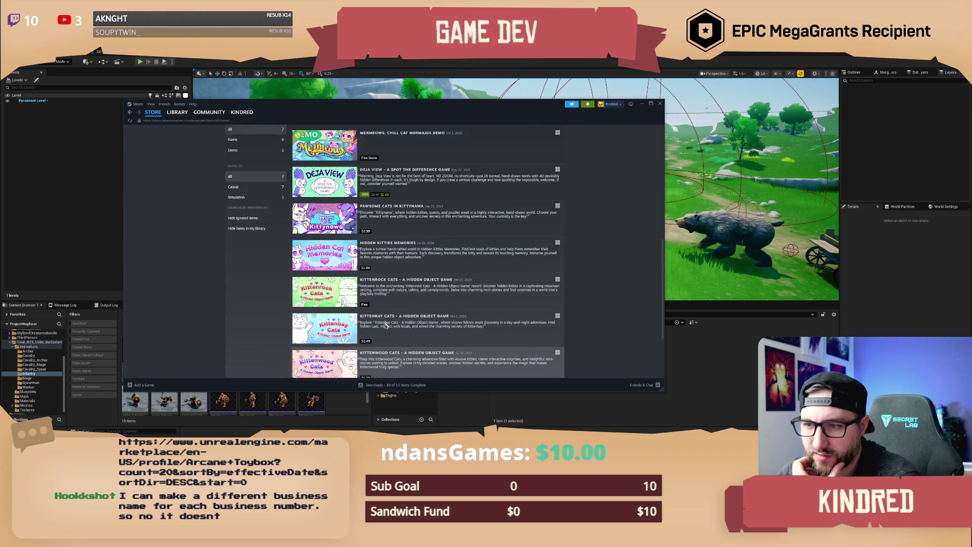
pyautogui.moveTo(152, 114)
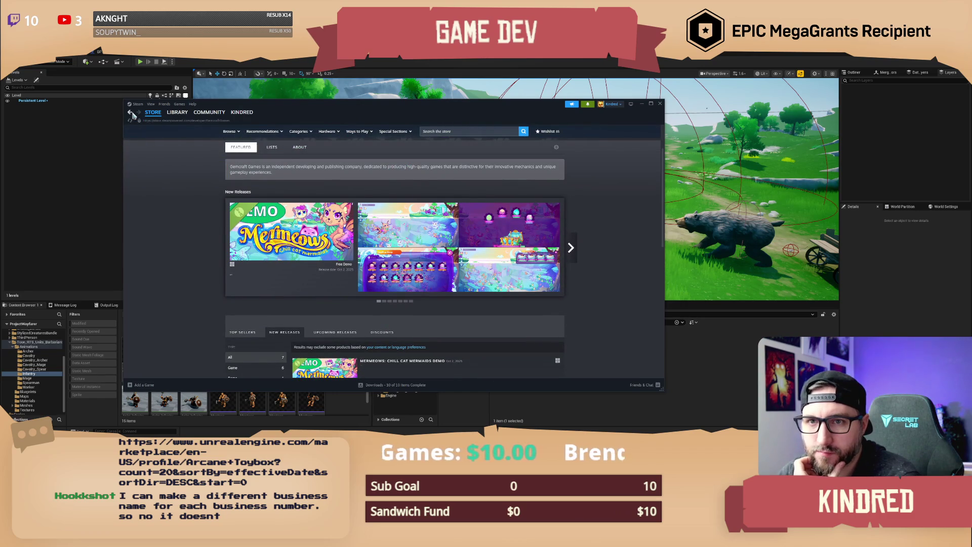
pyautogui.click(515, 273)
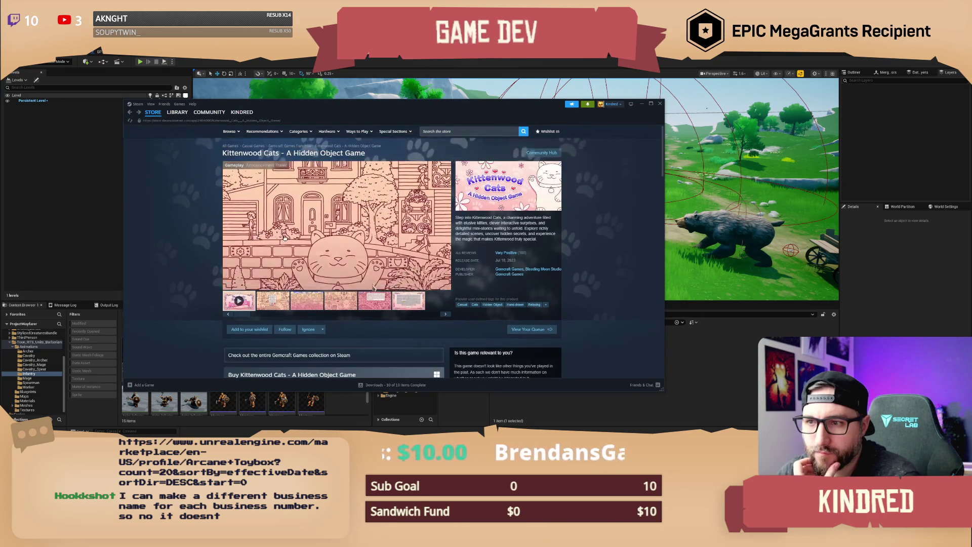
# Watch the trailer fullscreen, then enlarge the third, fourth and fifth screenshots.
pyautogui.click(445, 285)
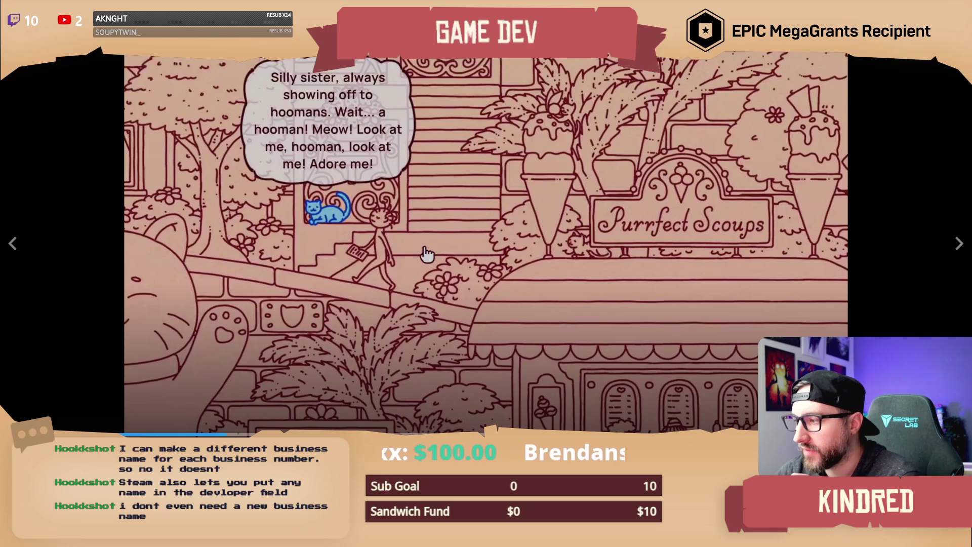
pyautogui.press('Escape')
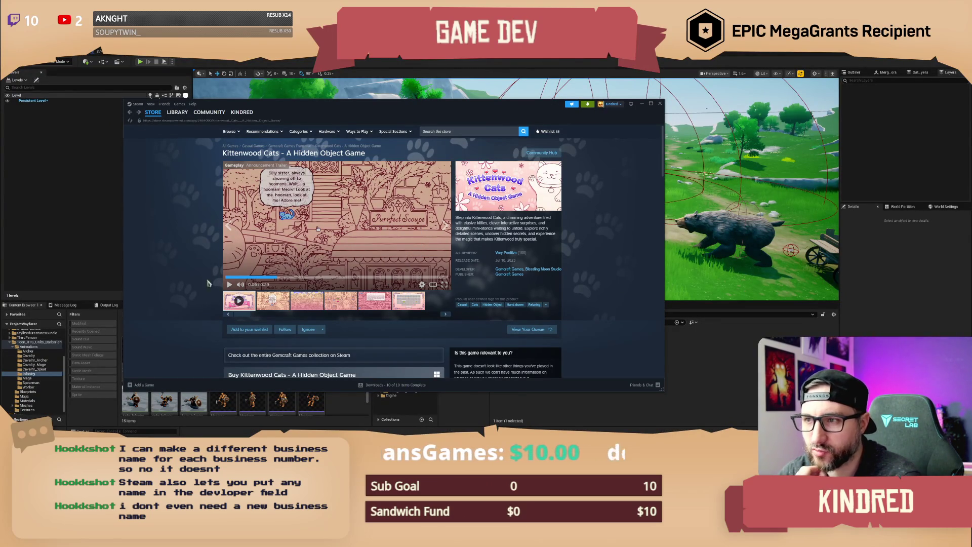
pyautogui.click(339, 304)
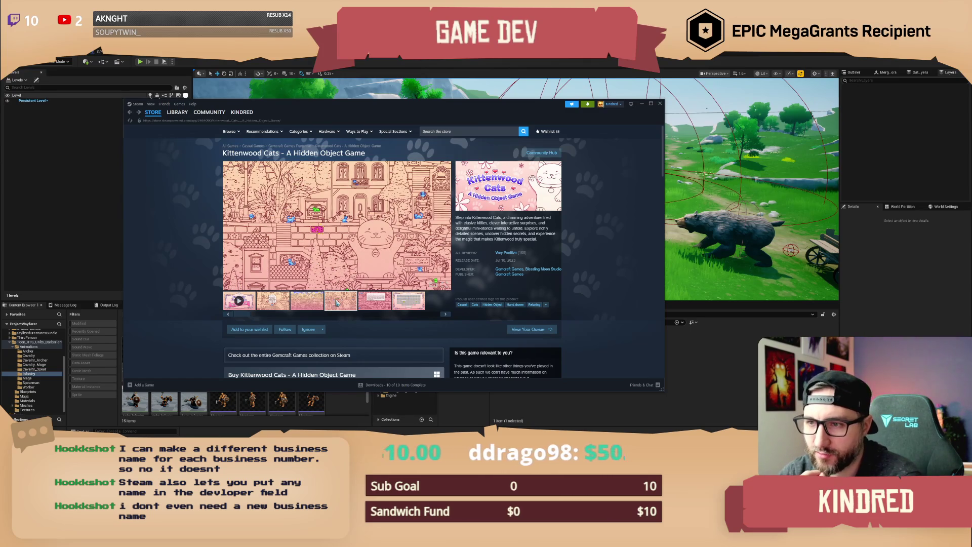
pyautogui.click(322, 300)
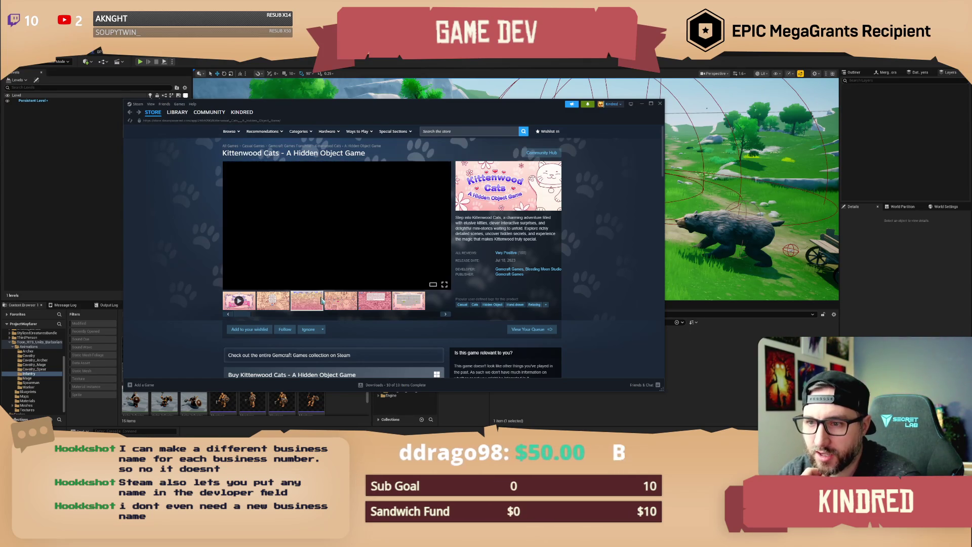
pyautogui.click(339, 302)
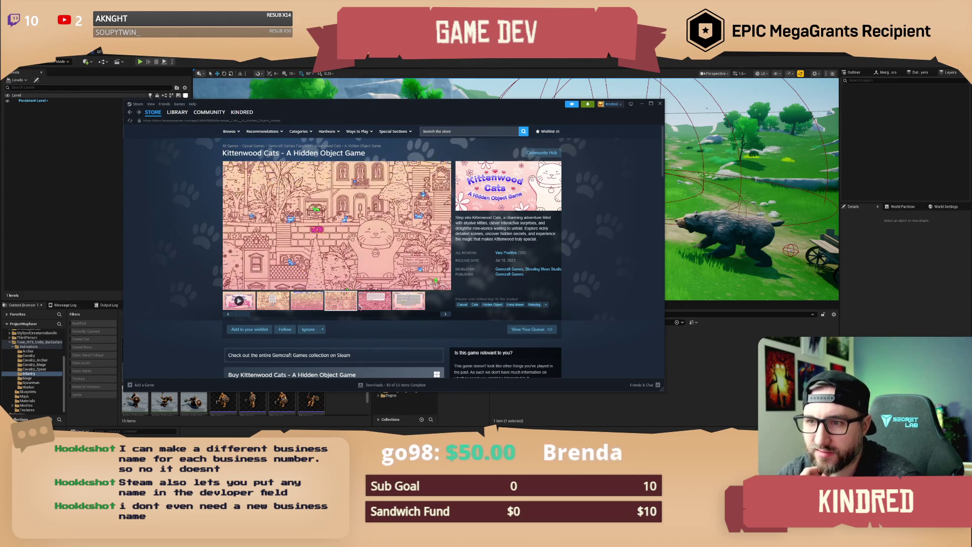
pyautogui.click(370, 309)
pyautogui.click(354, 309)
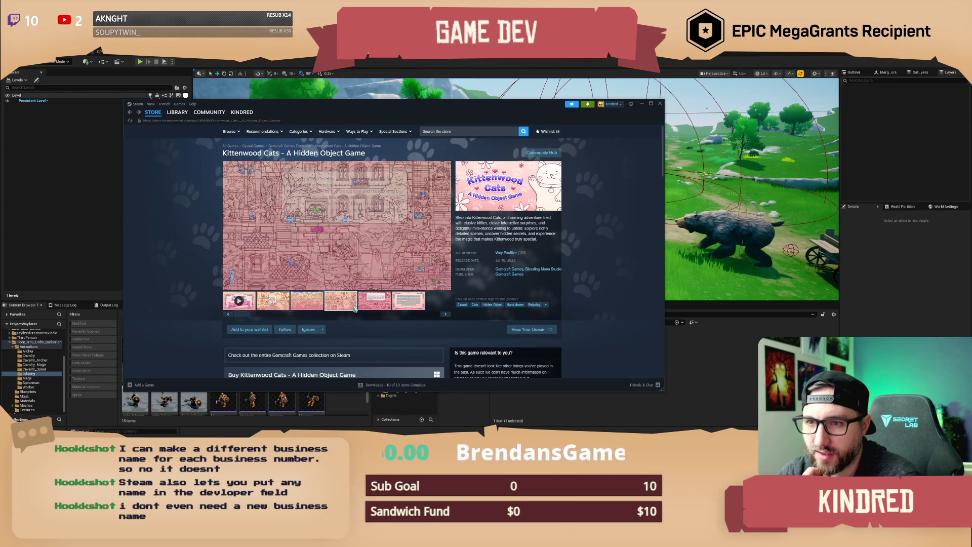
pyautogui.click(317, 307)
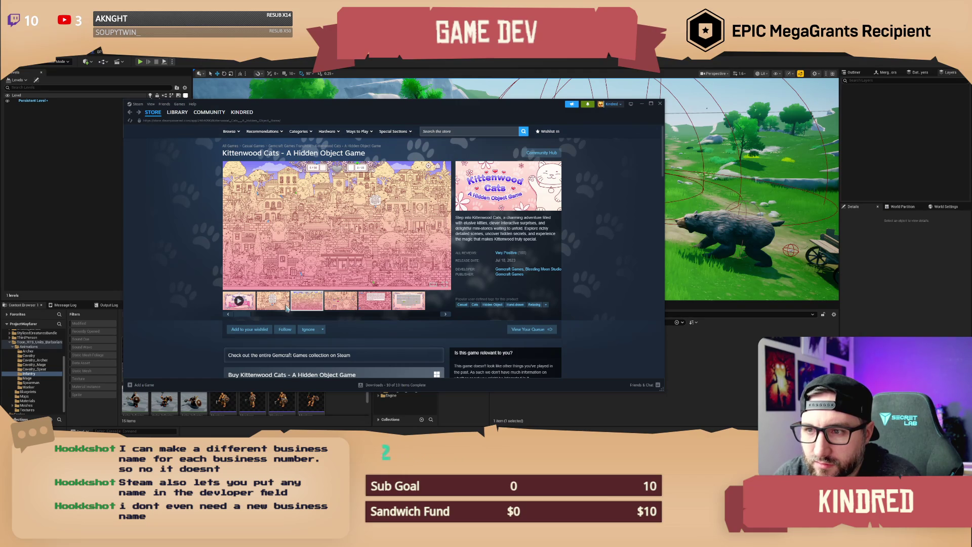
# Enlarge the dialogue, Lily, Achievements, town-scene and Meow of Music screenshots.
pyautogui.click(286, 309)
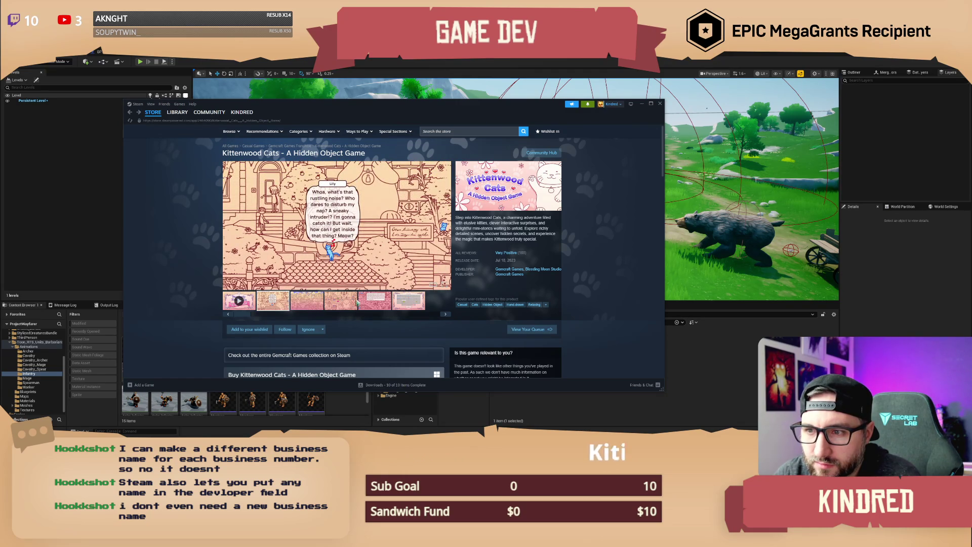
pyautogui.click(380, 310)
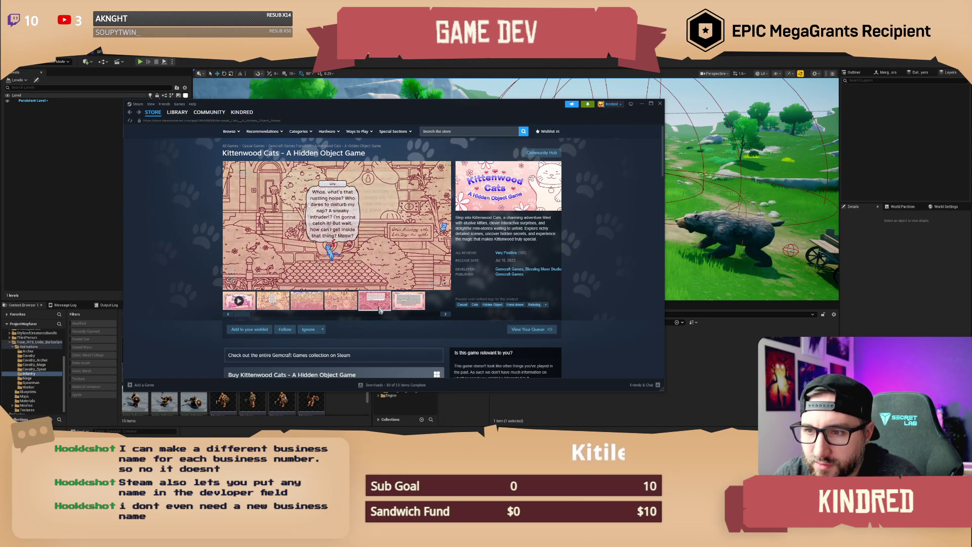
pyautogui.click(405, 310)
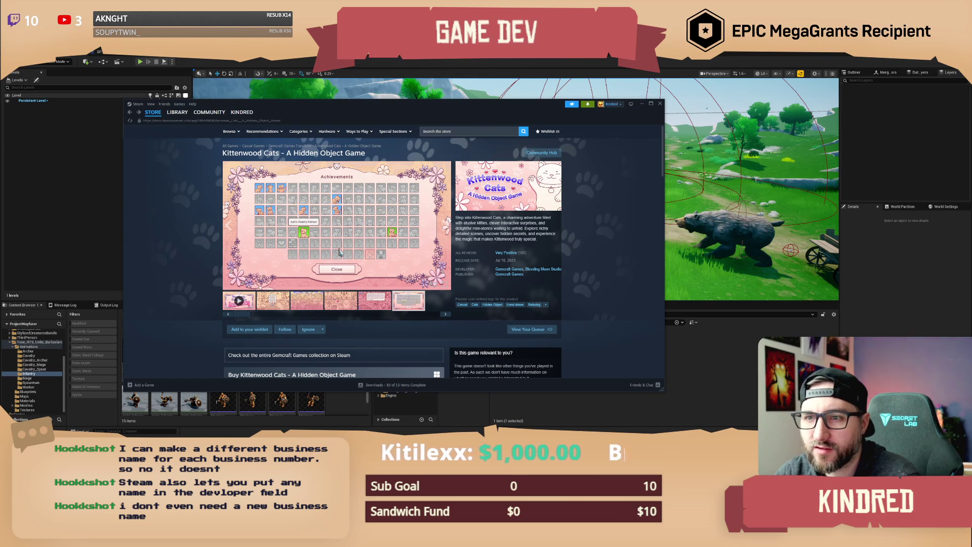
pyautogui.click(286, 303)
pyautogui.click(305, 305)
pyautogui.click(333, 306)
pyautogui.click(366, 309)
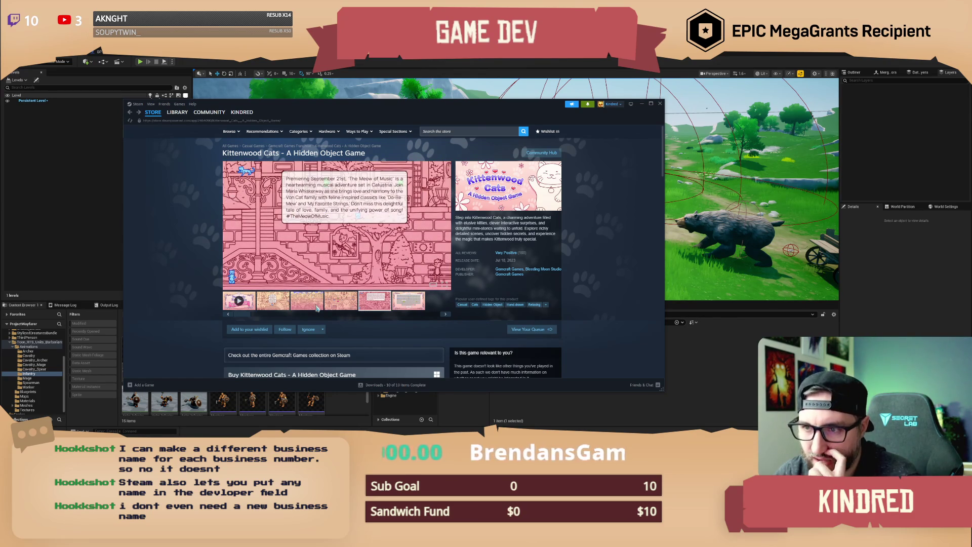
# Scroll down to About This Game and back, then open the Gemcraft Games publisher page.
pyautogui.scroll(-2, 396, 297)
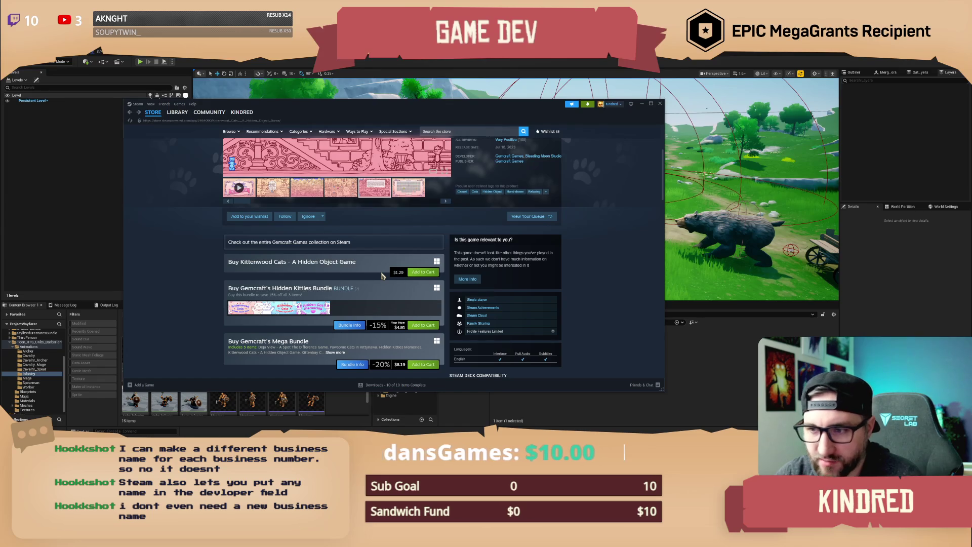
pyautogui.scroll(2, 526, 251)
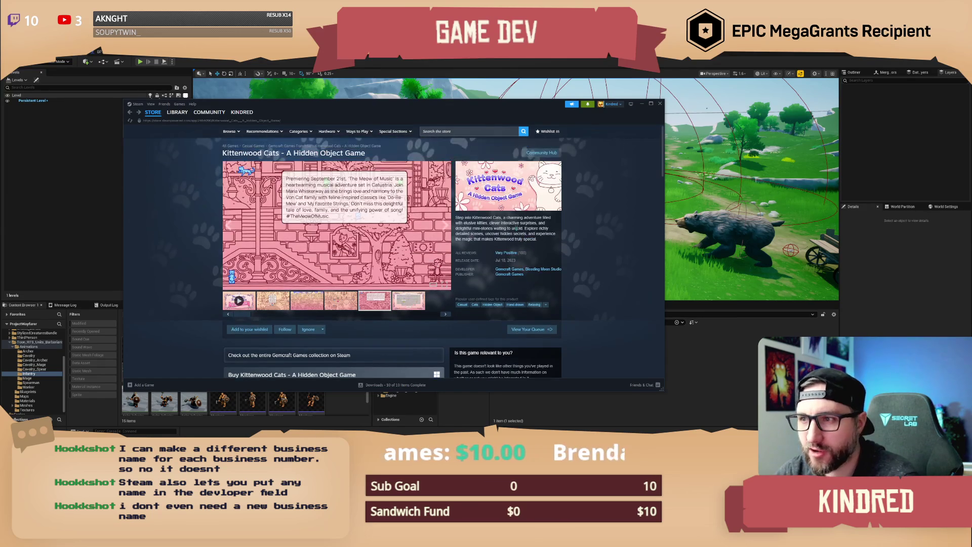
pyautogui.scroll(-2, 530, 253)
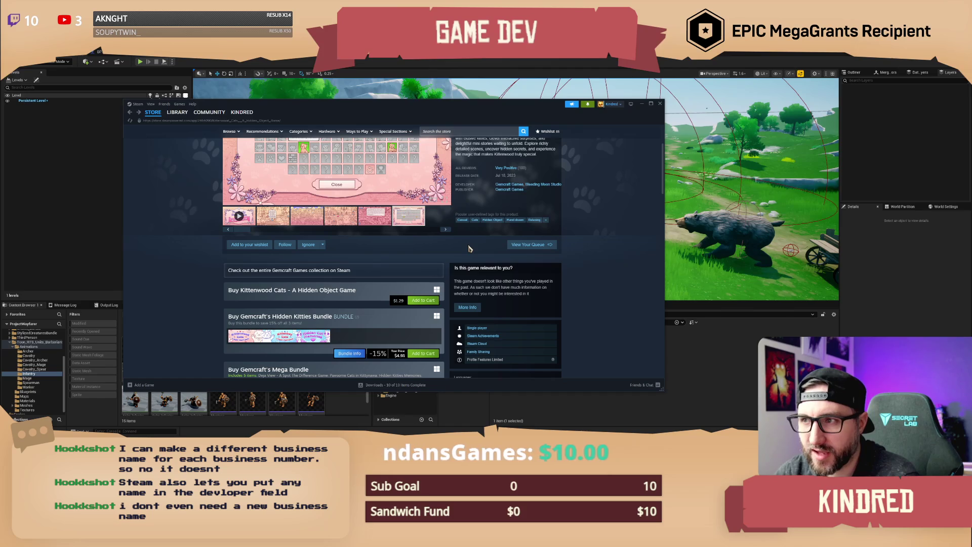
pyautogui.scroll(-6, 469, 248)
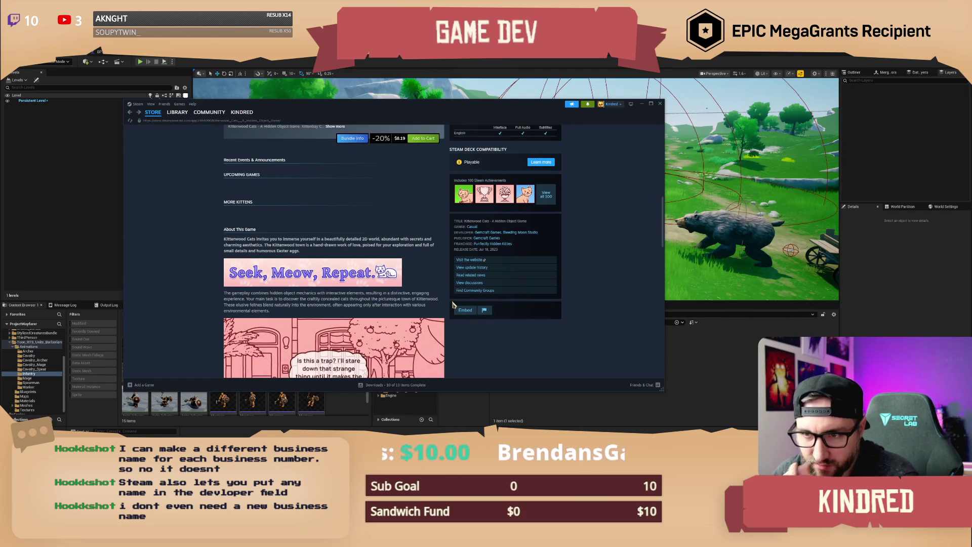
pyautogui.scroll(-3, 452, 305)
pyautogui.scroll(1, 450, 307)
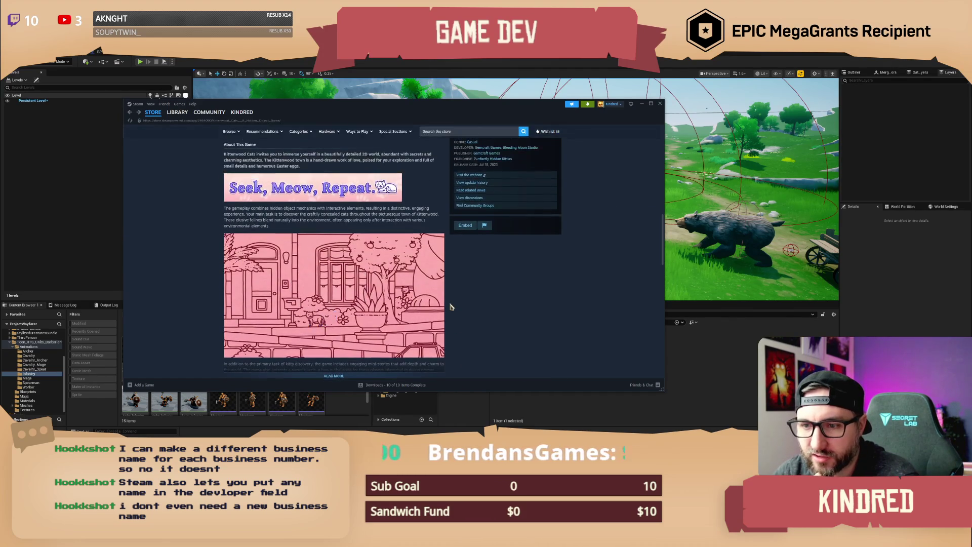
pyautogui.scroll(-2, 450, 305)
pyautogui.scroll(10, 447, 301)
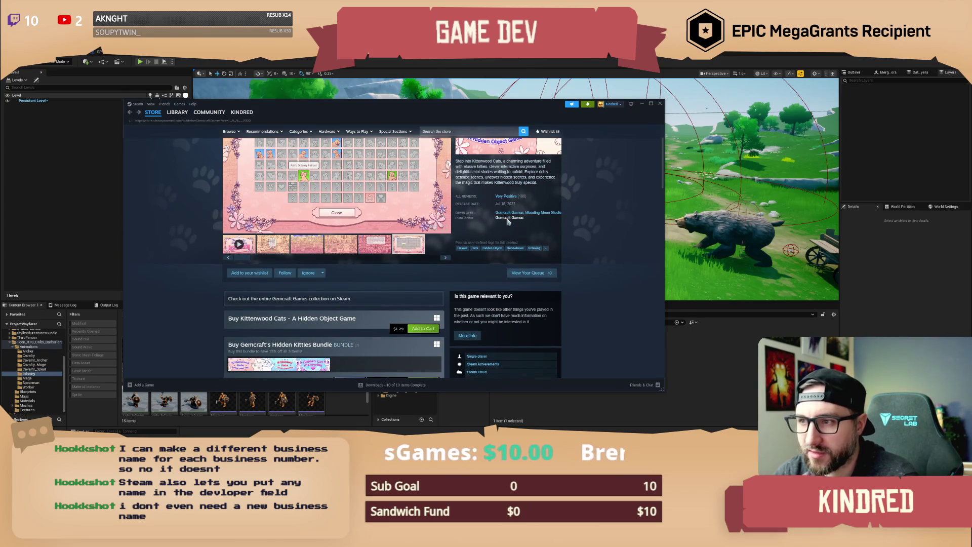
pyautogui.click(508, 219)
# Scroll down the cat game results from Mermeows toward Kittenbay.
pyautogui.scroll(-5, 459, 269)
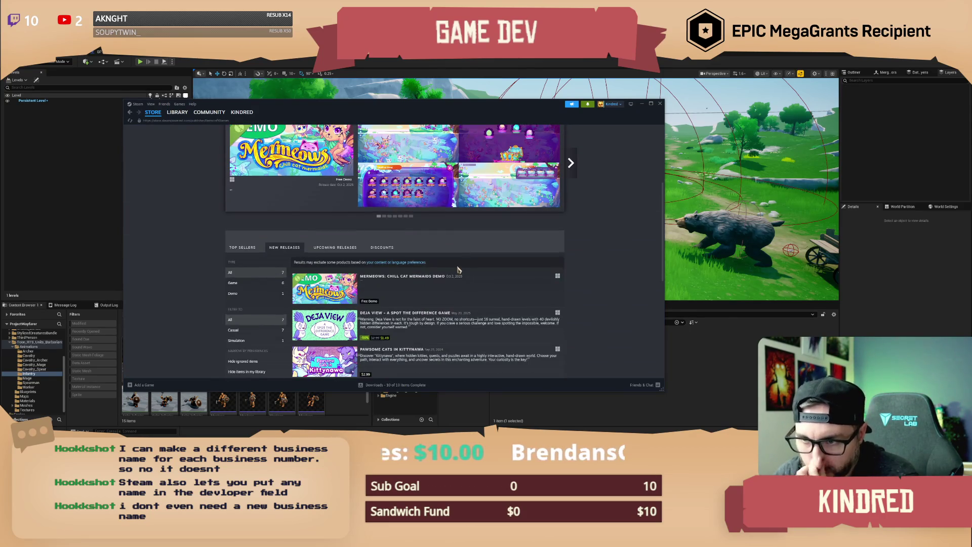
pyautogui.scroll(-3, 465, 243)
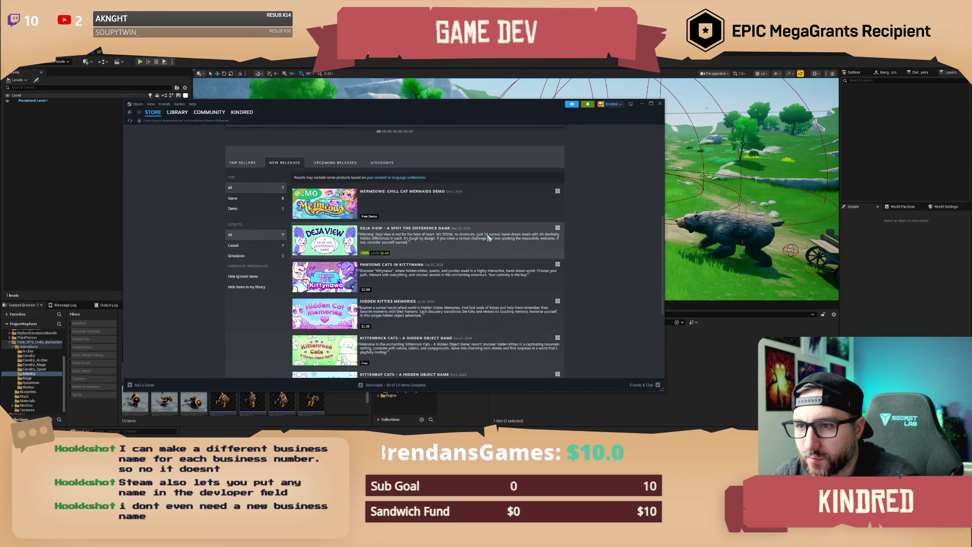
pyautogui.moveTo(329, 258)
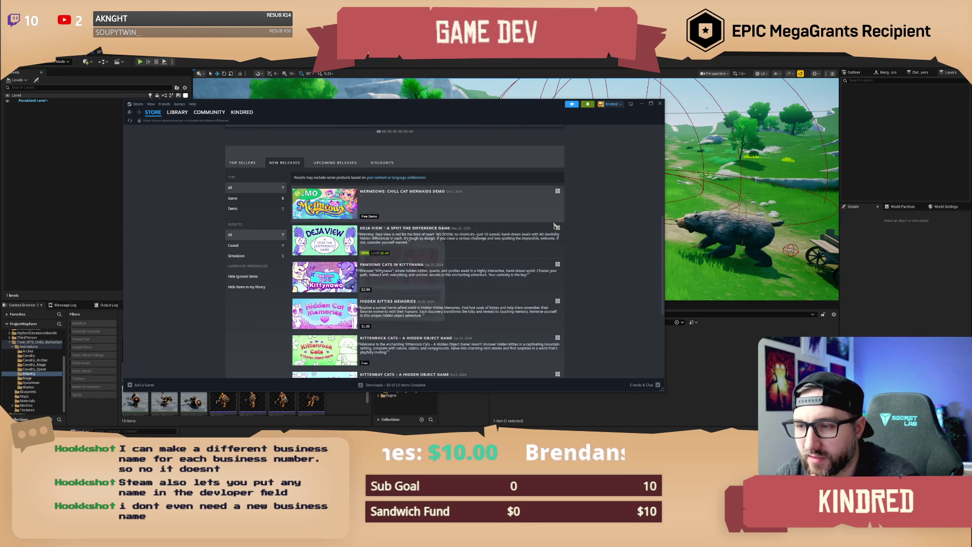
pyautogui.scroll(-2, 487, 266)
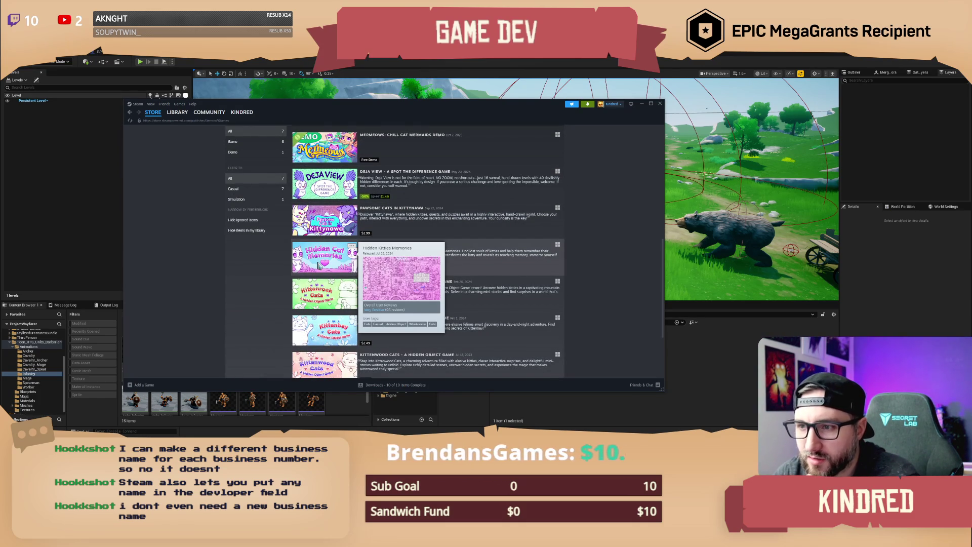
pyautogui.scroll(-2, 319, 266)
pyautogui.moveTo(326, 309)
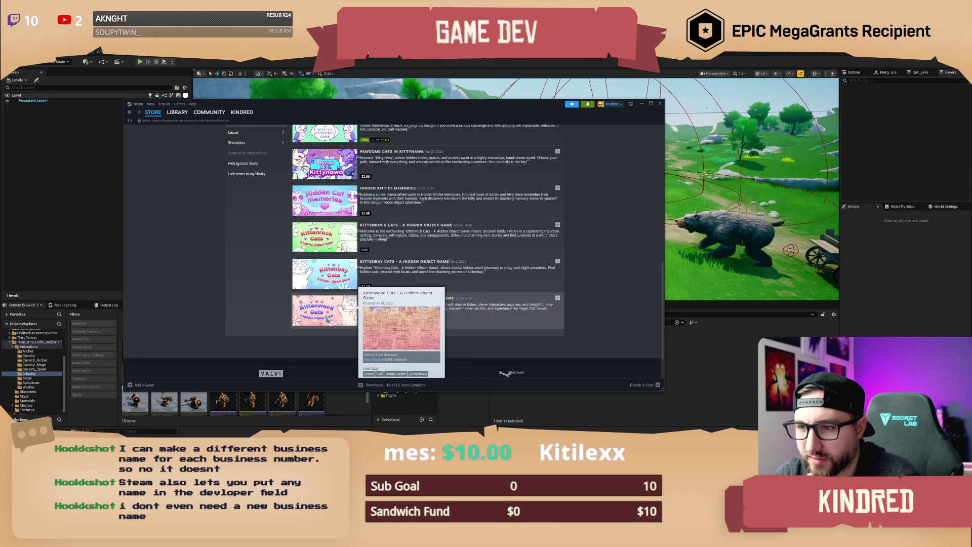
pyautogui.moveTo(335, 279)
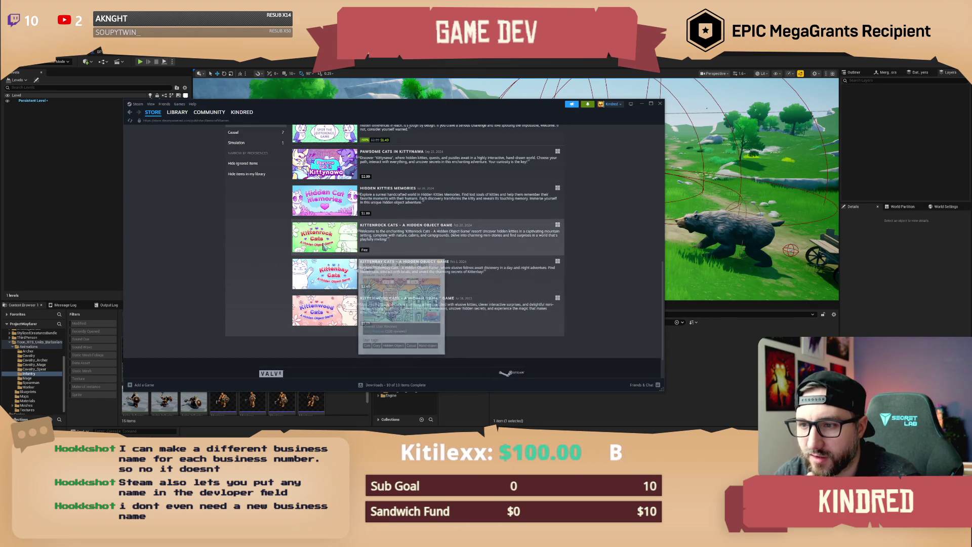
pyautogui.moveTo(323, 212)
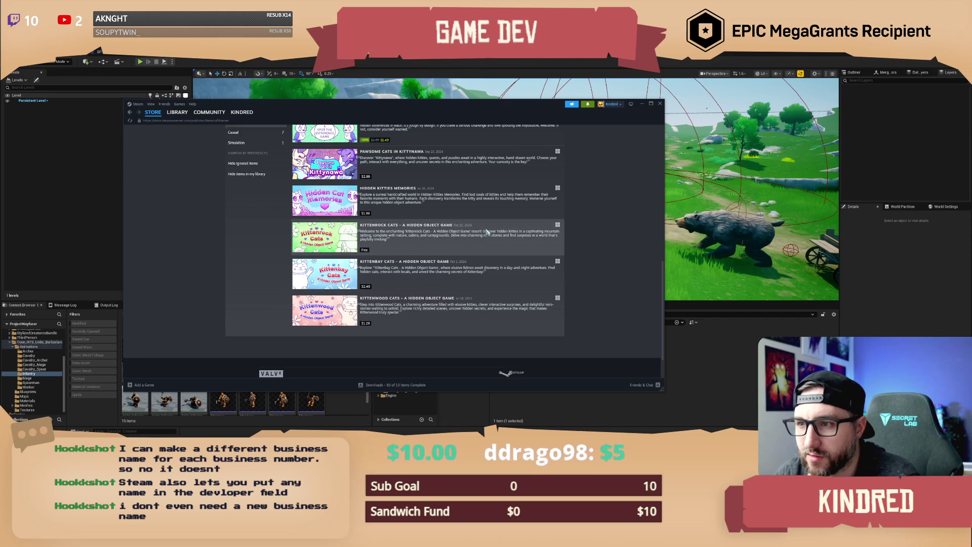
# Scroll back through the results list and open the Kittenrock Cats store page.
pyautogui.scroll(1, 487, 232)
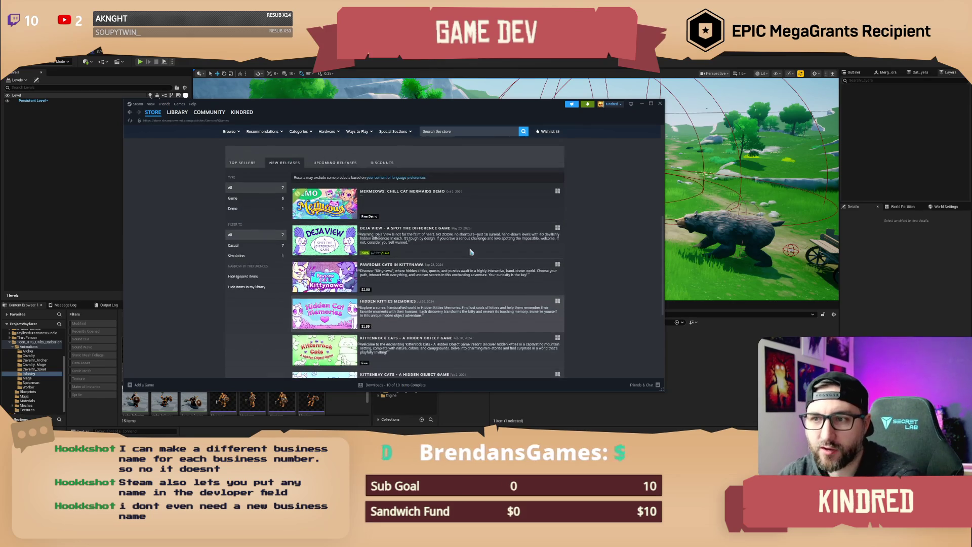
pyautogui.scroll(-1, 420, 276)
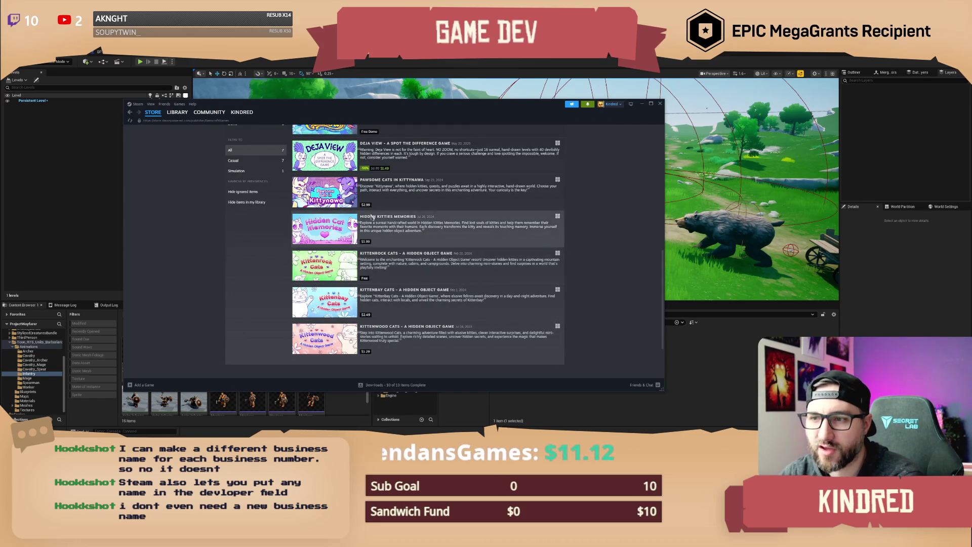
pyautogui.moveTo(386, 306)
pyautogui.scroll(1, 386, 302)
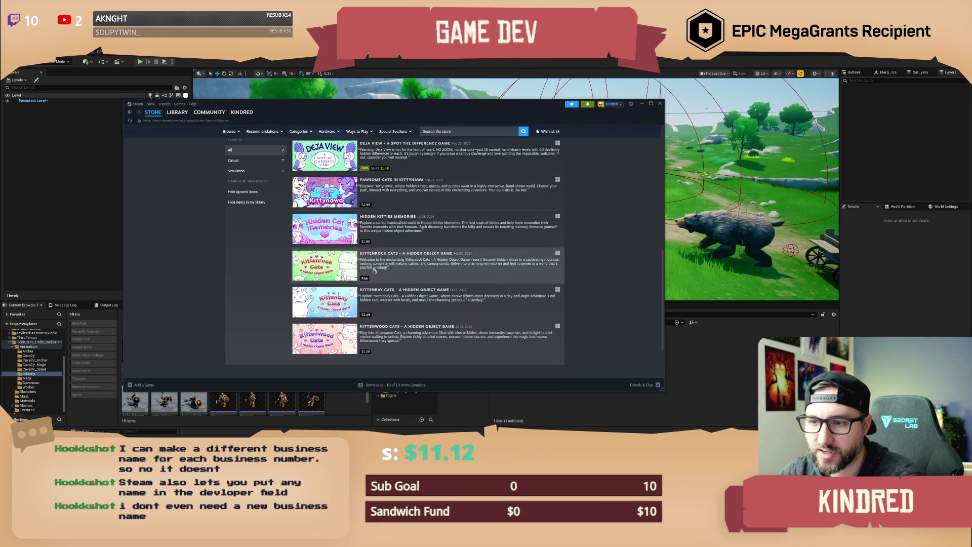
pyautogui.scroll(1, 409, 301)
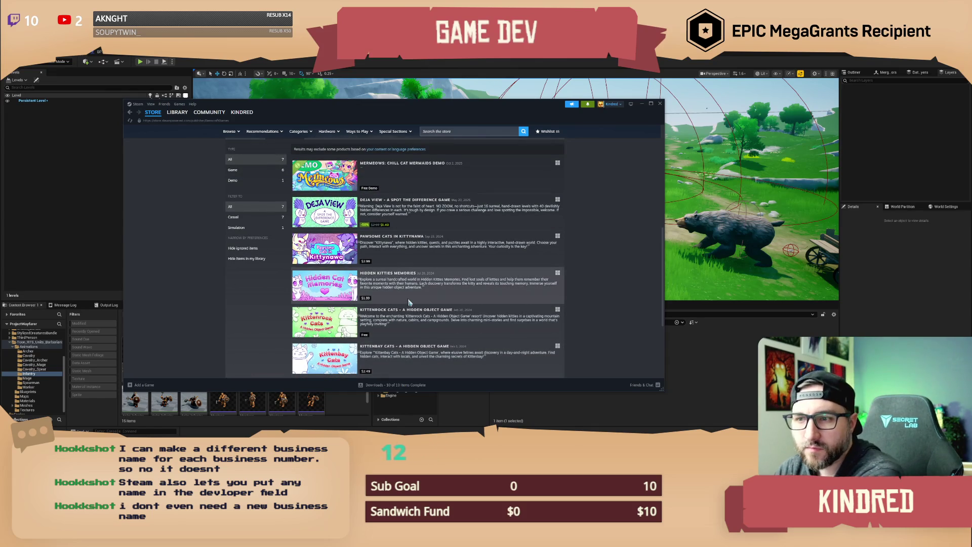
pyautogui.scroll(1, 410, 299)
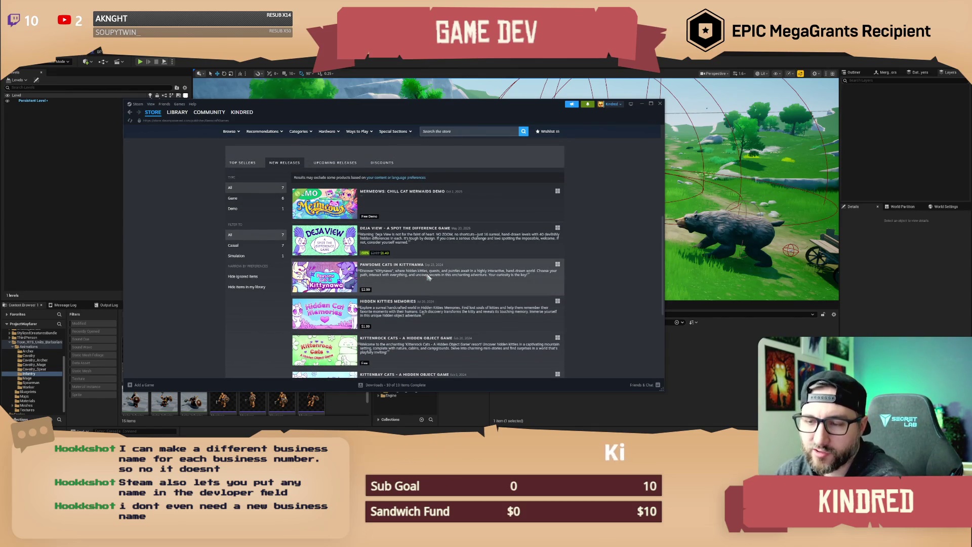
pyautogui.scroll(3, 431, 276)
pyautogui.scroll(-3, 433, 274)
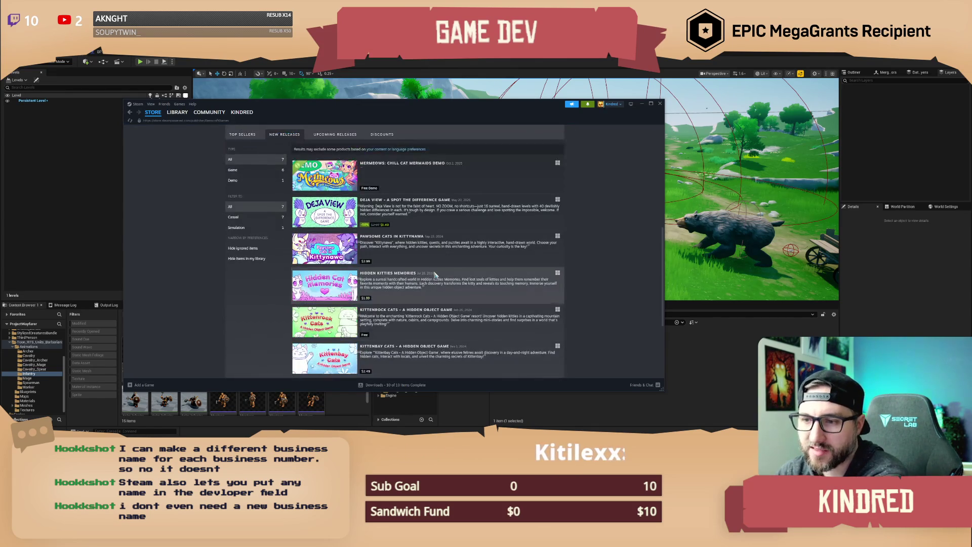
pyautogui.scroll(-3, 430, 296)
pyautogui.click(398, 263)
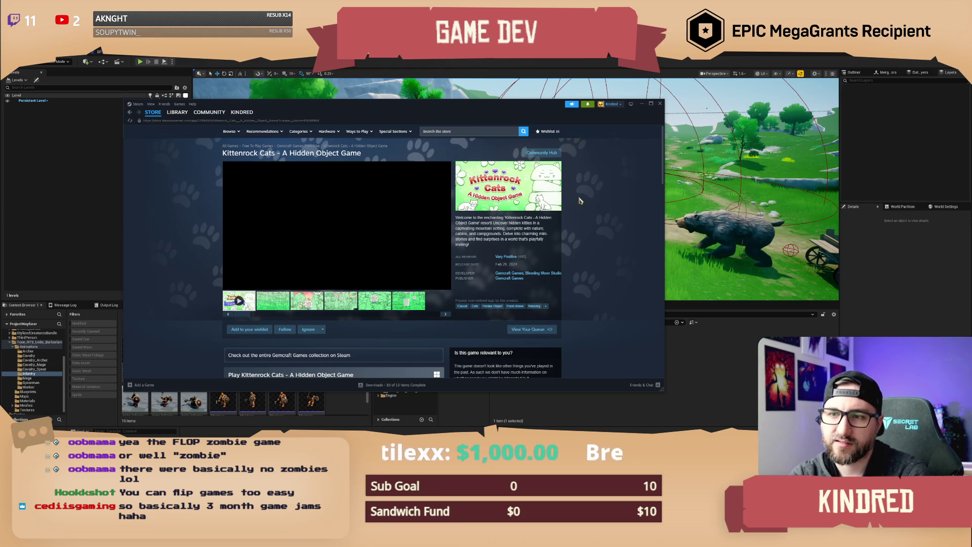
# Close the Steam store window to reveal the Unreal level with the bear and barbarians.
pyautogui.click(659, 104)
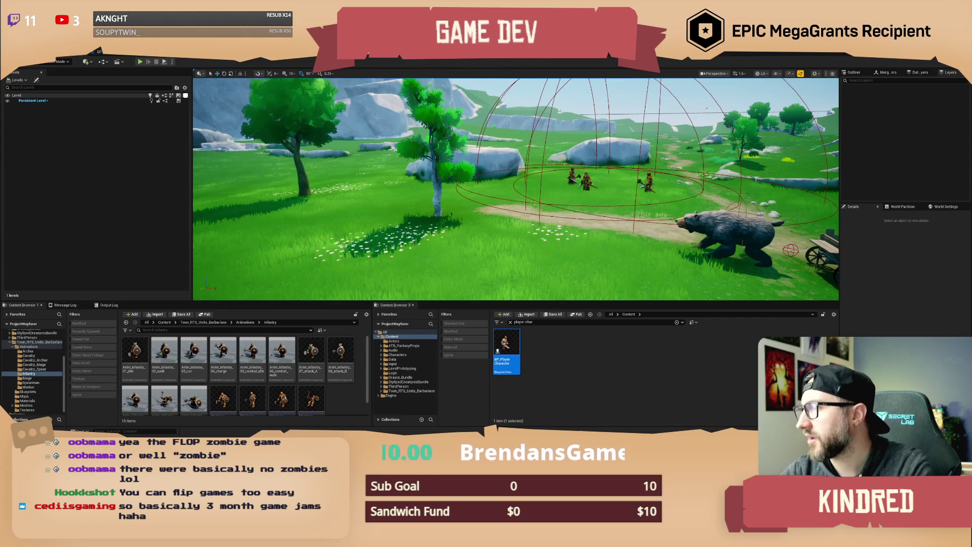
# Drag the Trail & Error store page over the editor and maximize it.
pyautogui.moveTo(971, 156)
pyautogui.mouseDown()
pyautogui.moveTo(645, 157)
pyautogui.moveTo(467, 137)
pyautogui.mouseUp()
pyautogui.doubleClick(467, 137)
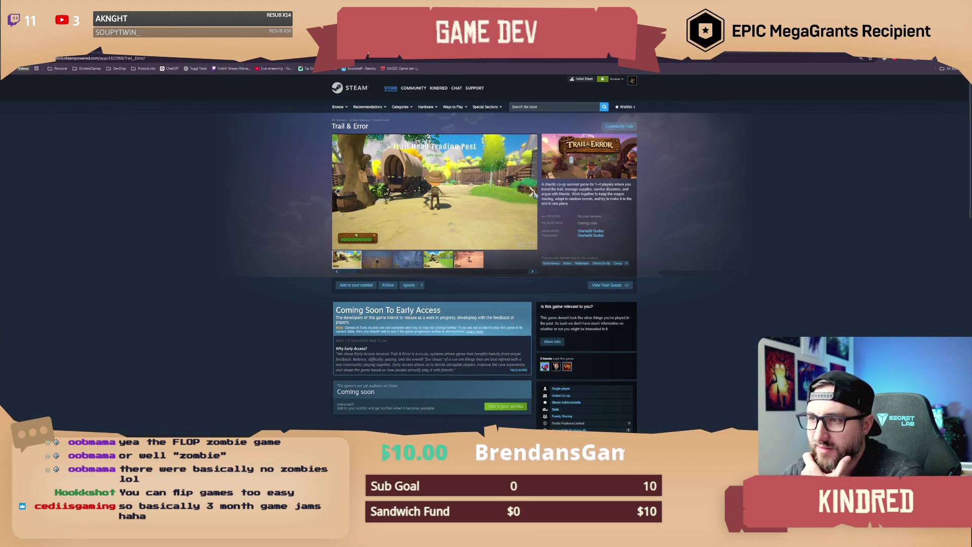
# Enlarge the Trail Head Trading Post screenshot on the Trail & Error page.
pyautogui.click(466, 194)
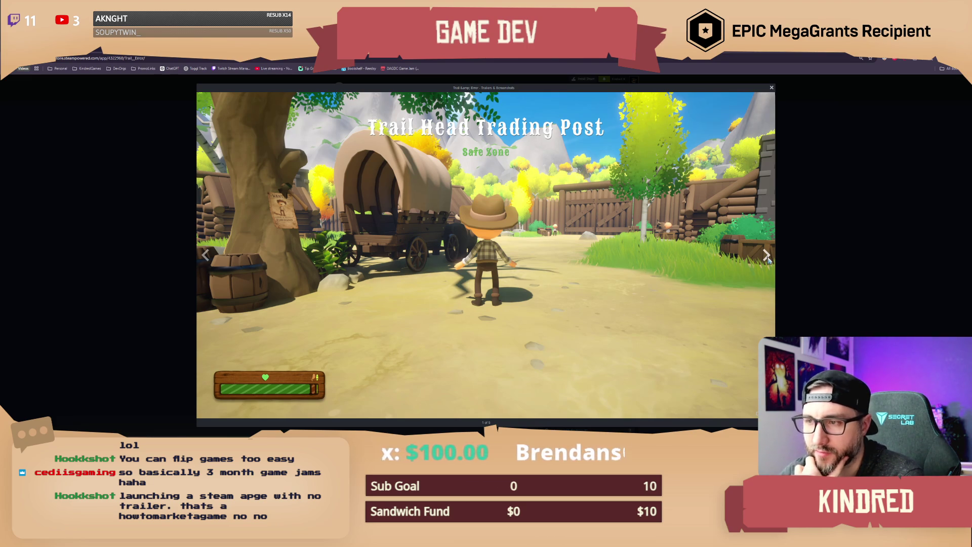
pyautogui.click(767, 257)
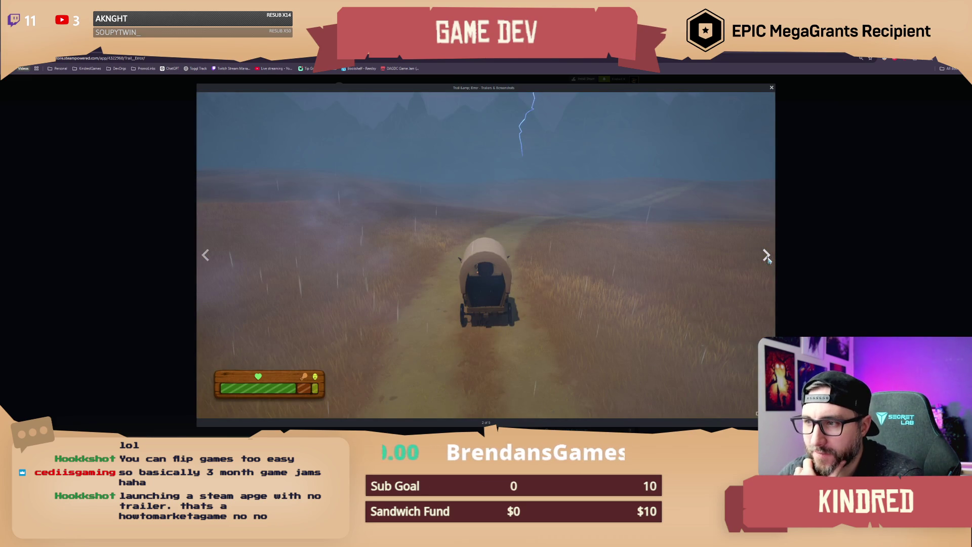
pyautogui.click(767, 257)
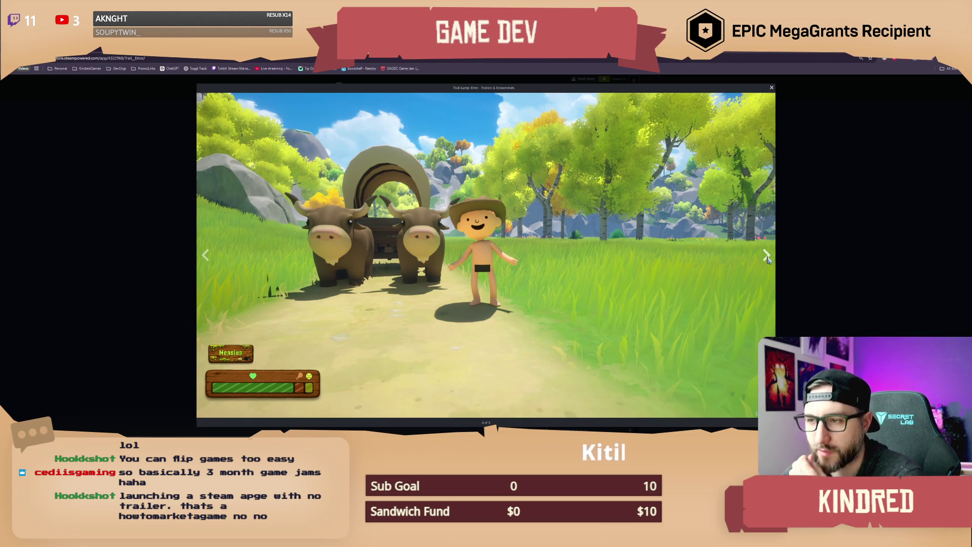
pyautogui.click(767, 259)
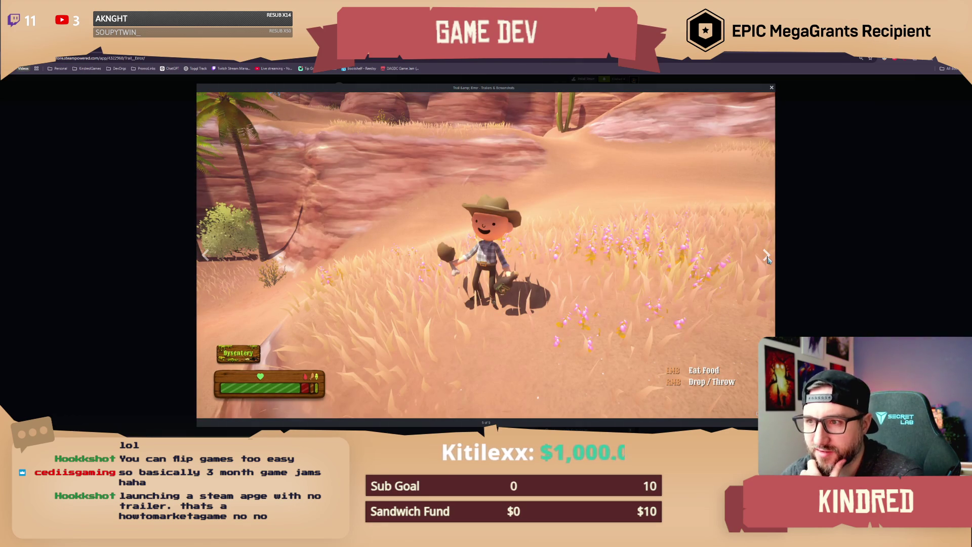
pyautogui.click(768, 259)
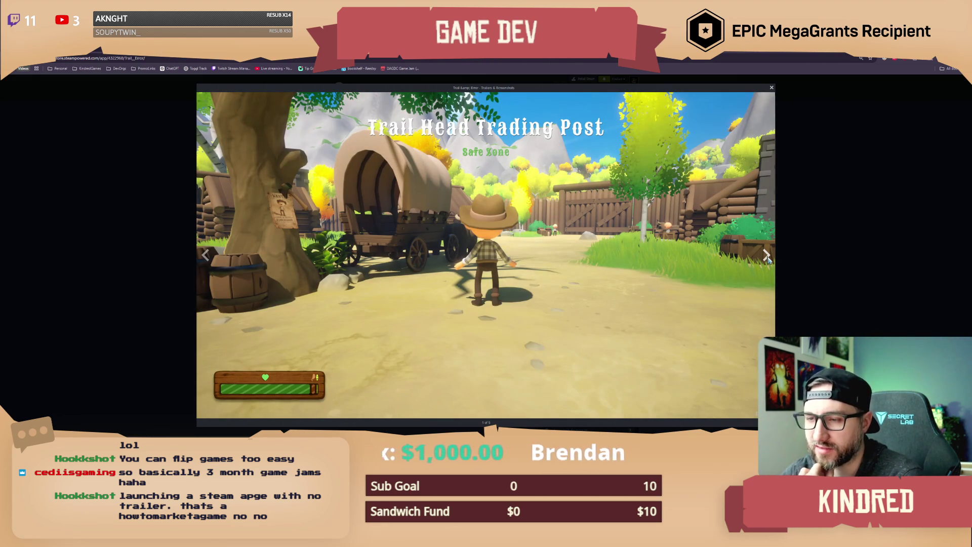
pyautogui.click(767, 259)
pyautogui.click(767, 258)
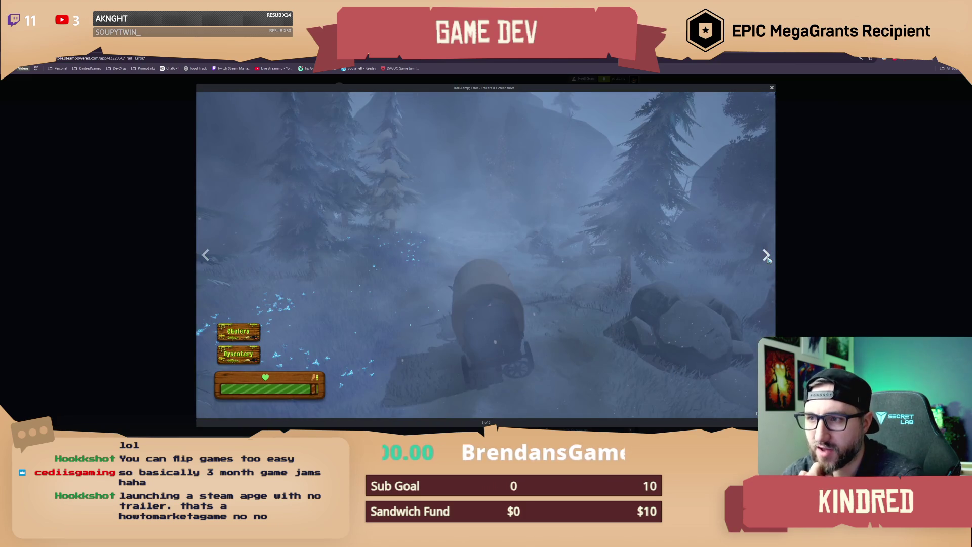
pyautogui.click(768, 259)
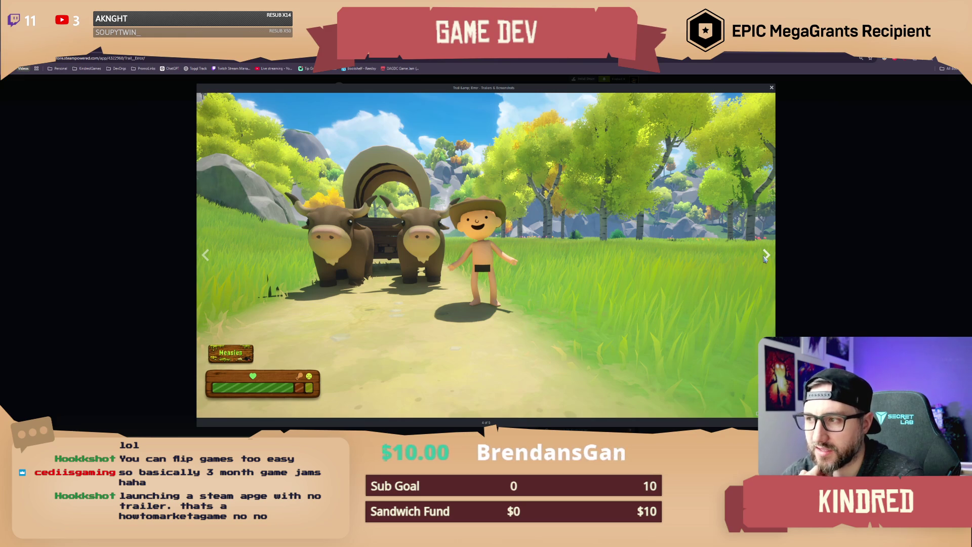
pyautogui.click(765, 258)
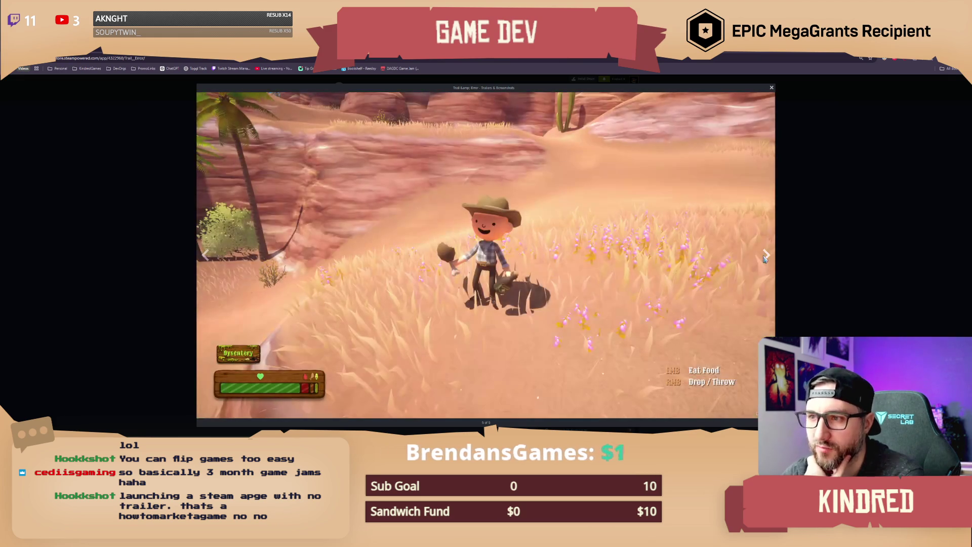
pyautogui.click(765, 259)
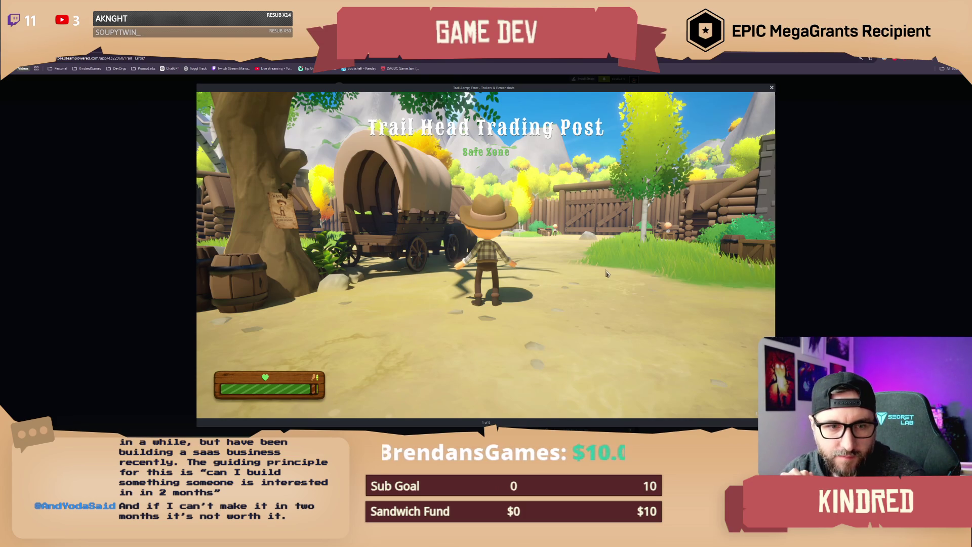
pyautogui.moveTo(604, 271)
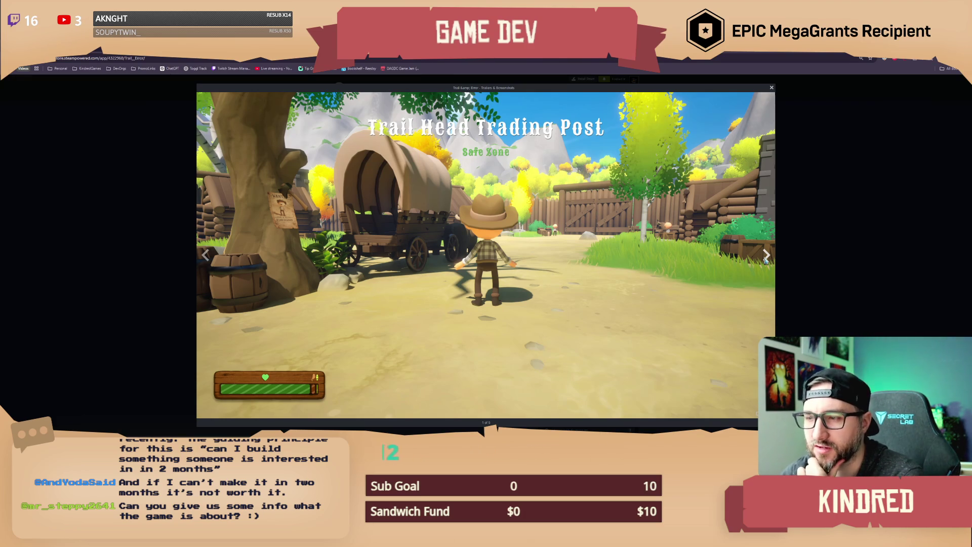
# Advance through the stormy wagon, snowy forest, sunny meadow oxen and desert screenshots.
pyautogui.click(766, 257)
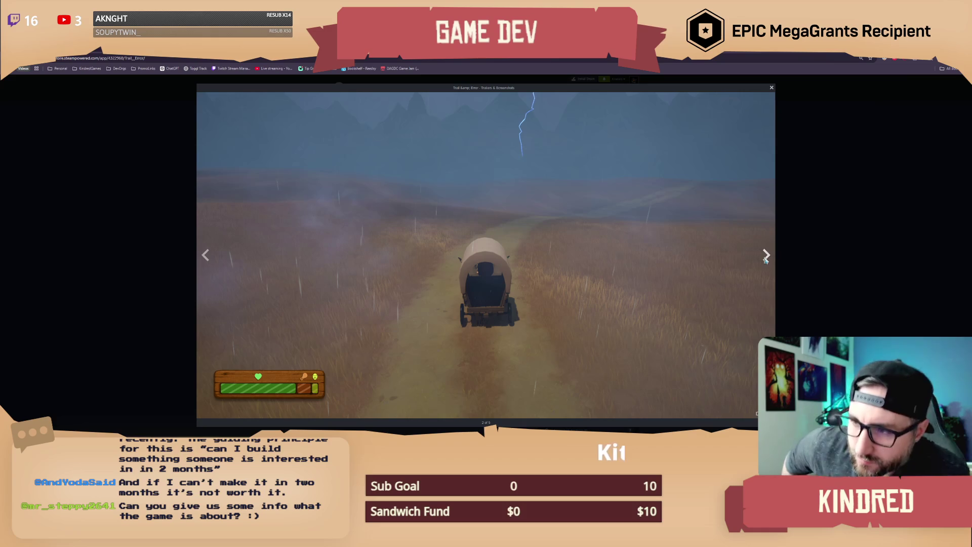
pyautogui.click(766, 256)
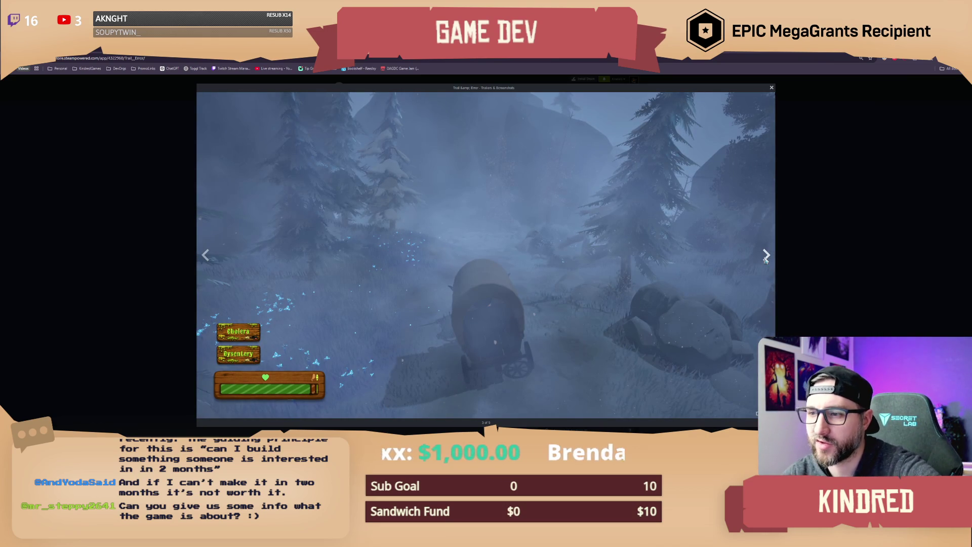
pyautogui.click(766, 257)
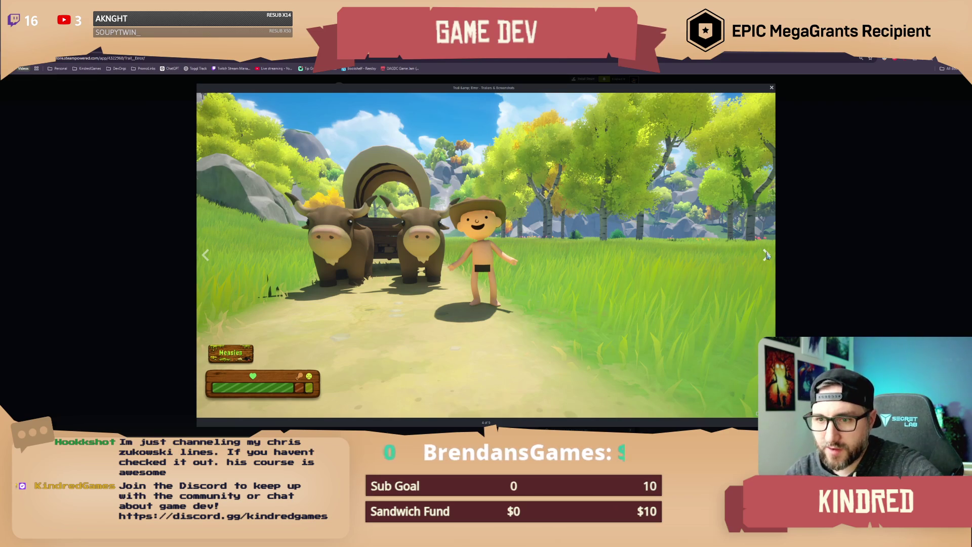
pyautogui.click(766, 255)
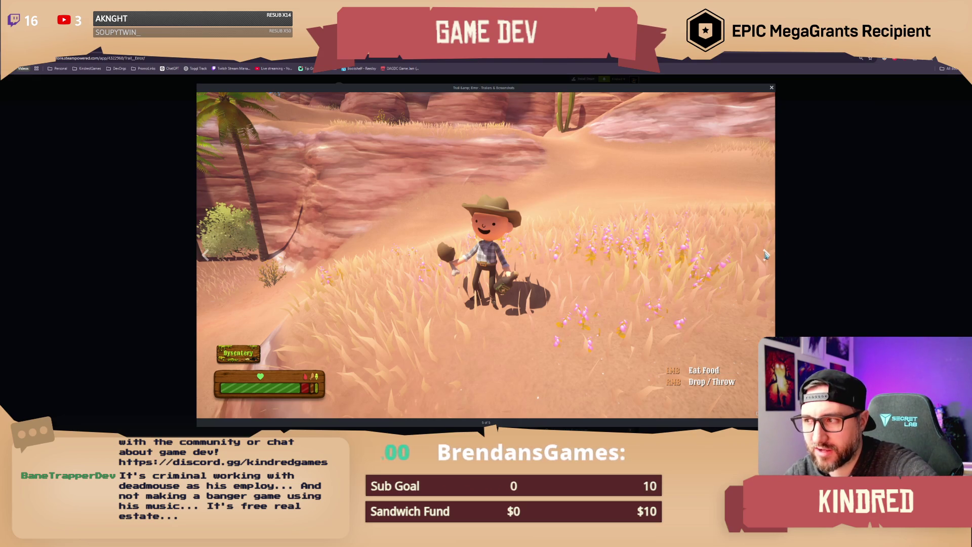
# Cycle past the first screenshot onward to image 5 of 5, the Dysentery desert scene.
pyautogui.click(766, 255)
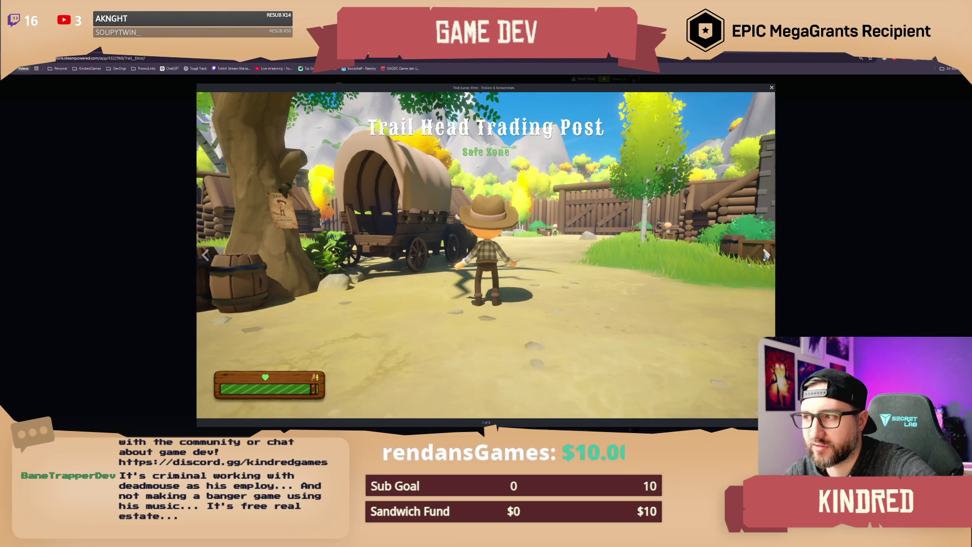
pyautogui.click(766, 256)
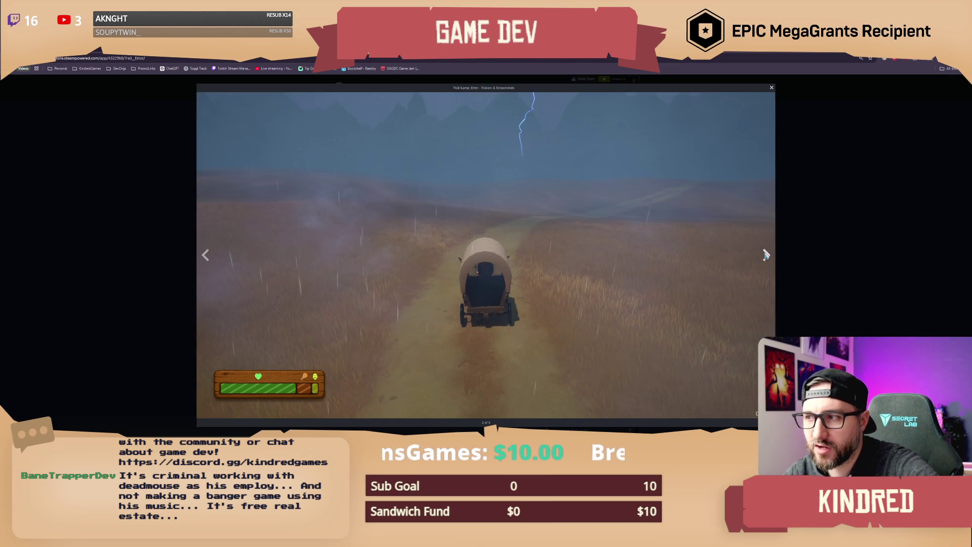
pyautogui.click(766, 256)
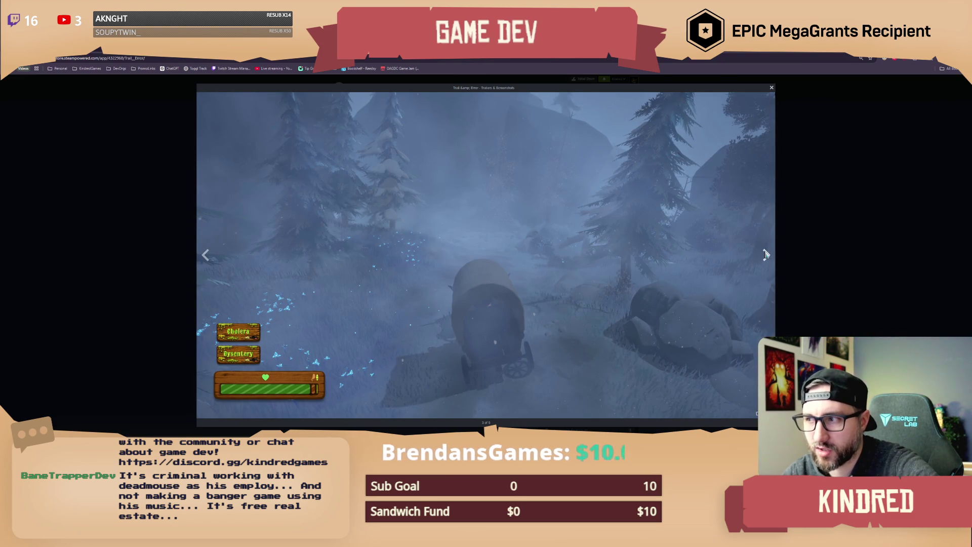
pyautogui.click(766, 255)
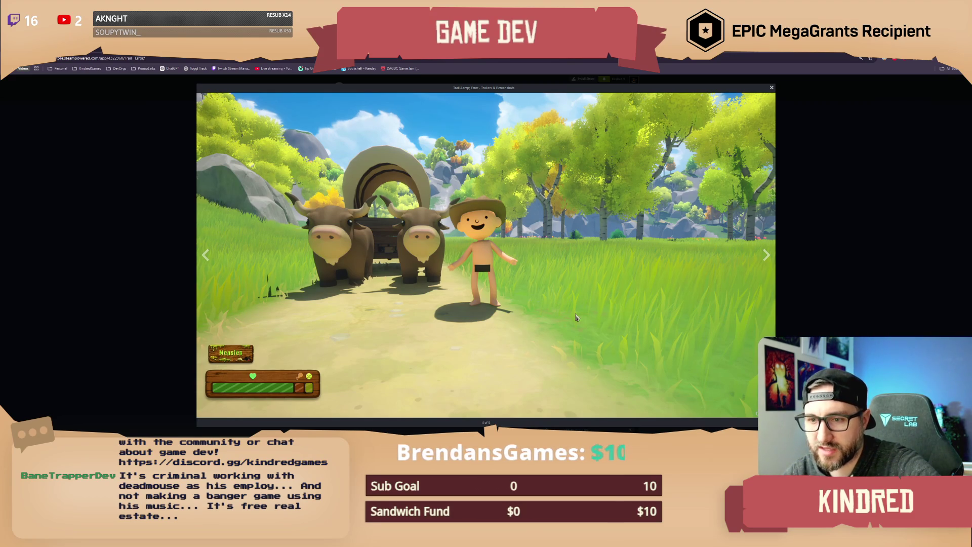
pyautogui.click(766, 255)
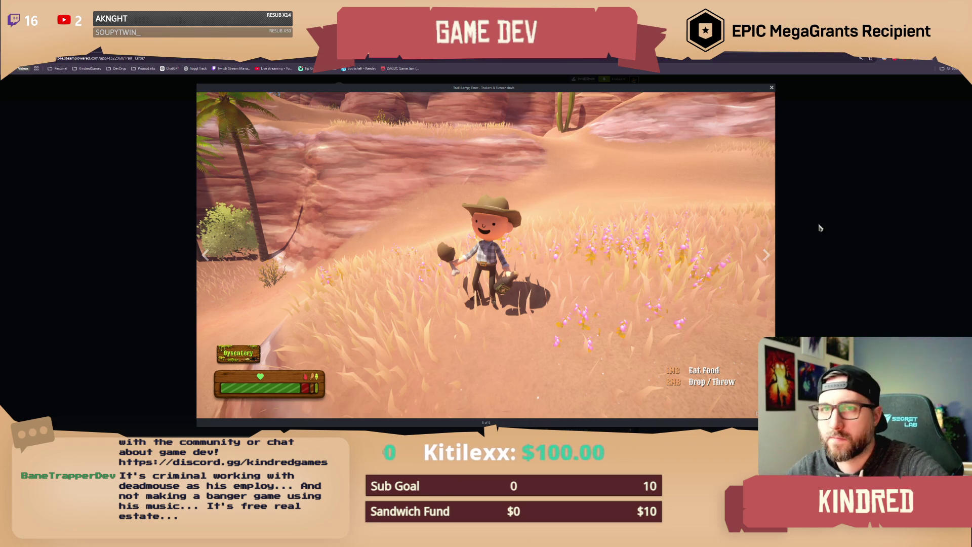
# Close the screenshot gallery and go back to the Meowingtons Simulator page ($9.99).
pyautogui.click(188, 142)
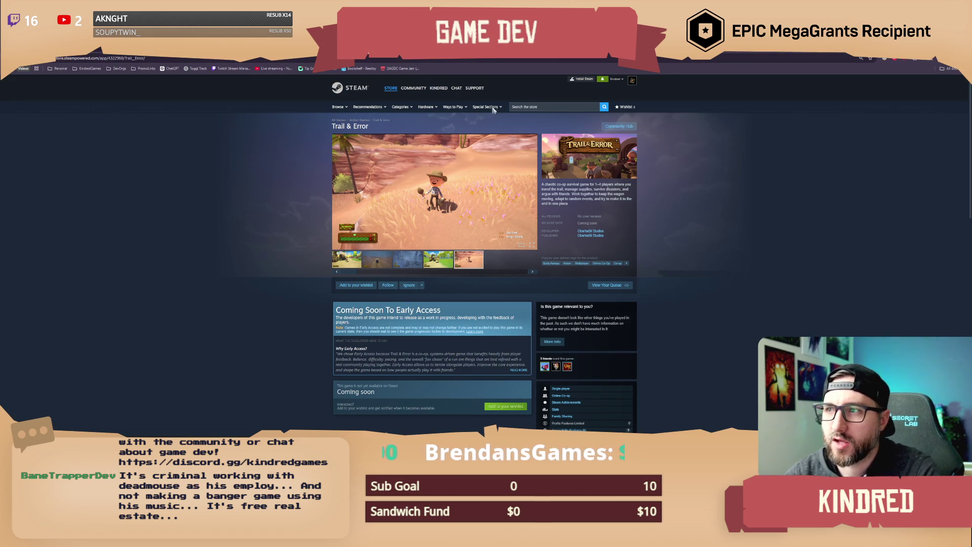
pyautogui.click(512, 107)
pyautogui.hotkey('ctrl', 't')
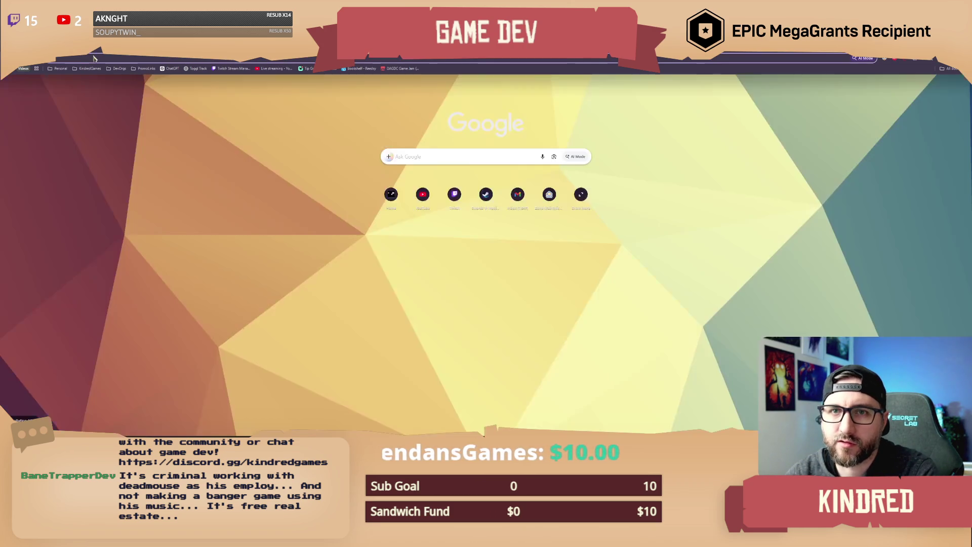
pyautogui.hotkey('ctrl', 'w')
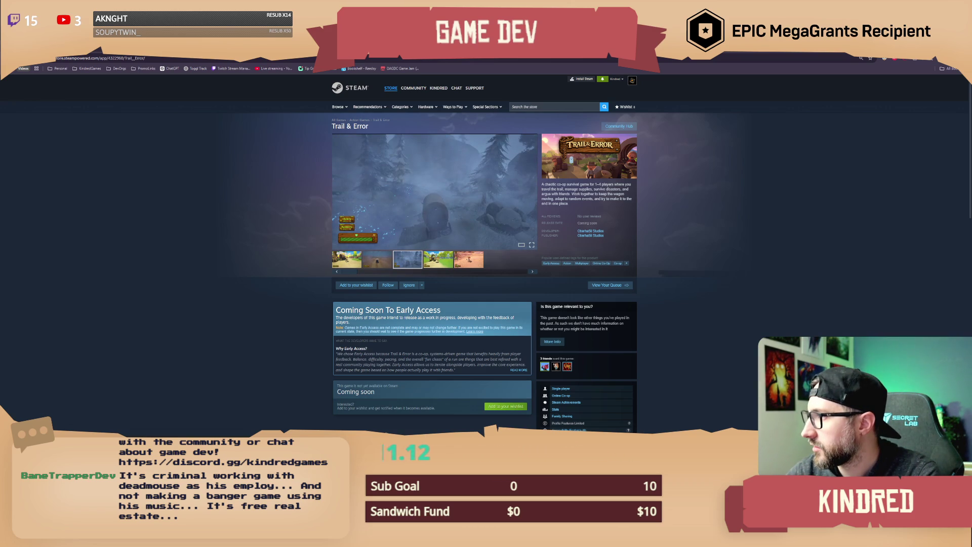
pyautogui.hotkey('alt', 'Left')
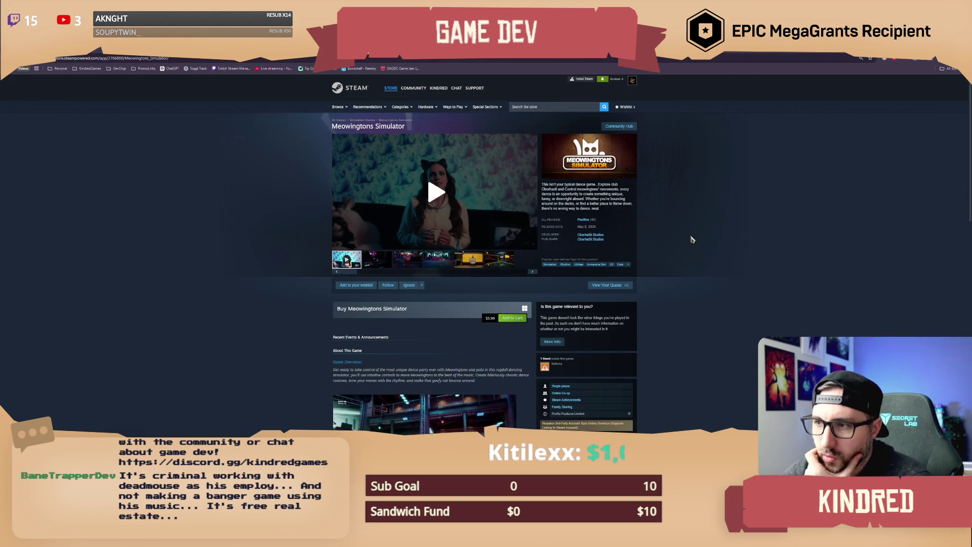
# Scroll through the current store page and expand the full Key Features description.
pyautogui.scroll(-2, 685, 237)
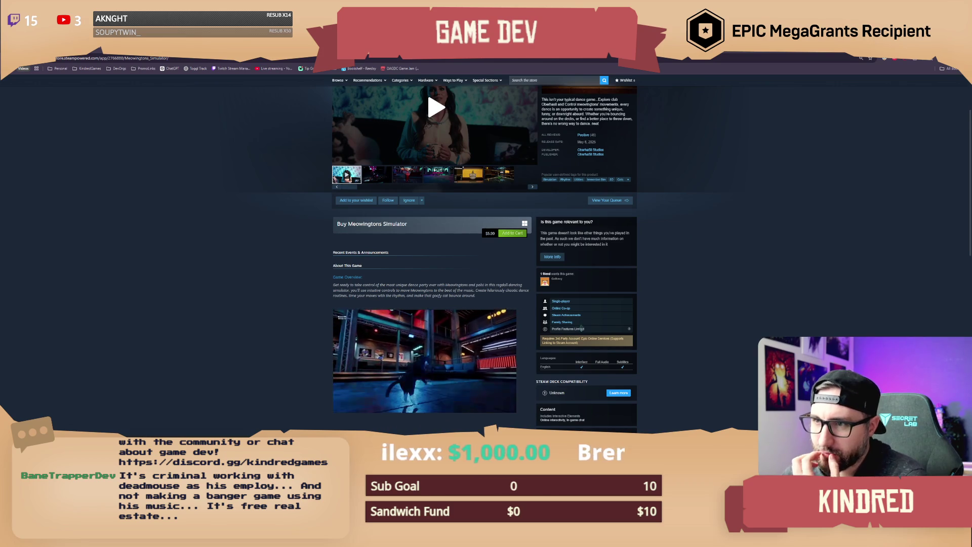
pyautogui.scroll(-1, 638, 309)
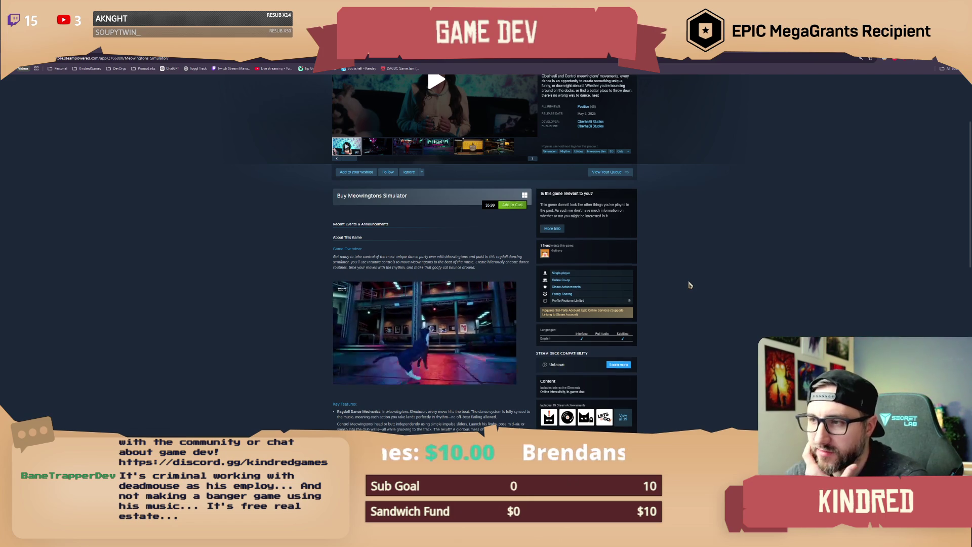
pyautogui.scroll(2, 689, 285)
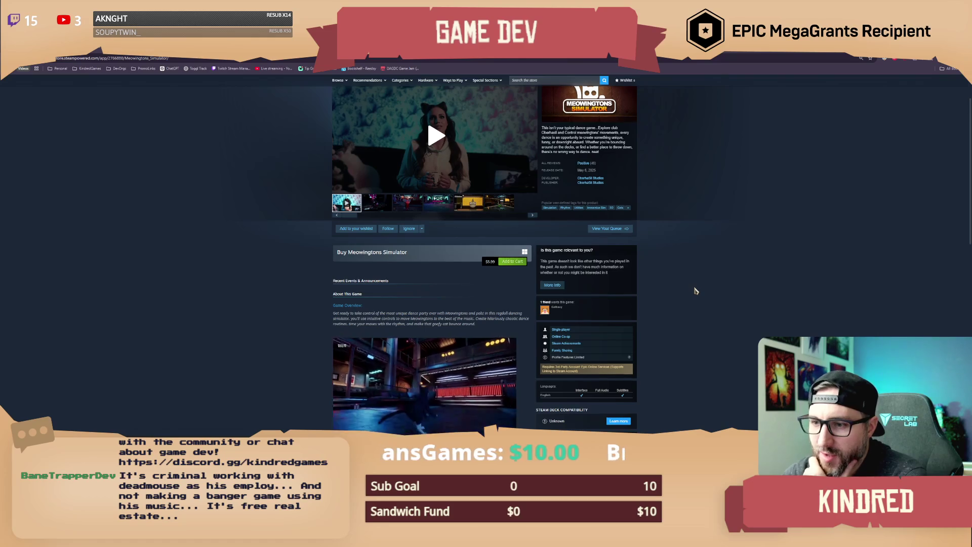
pyautogui.scroll(-3, 695, 290)
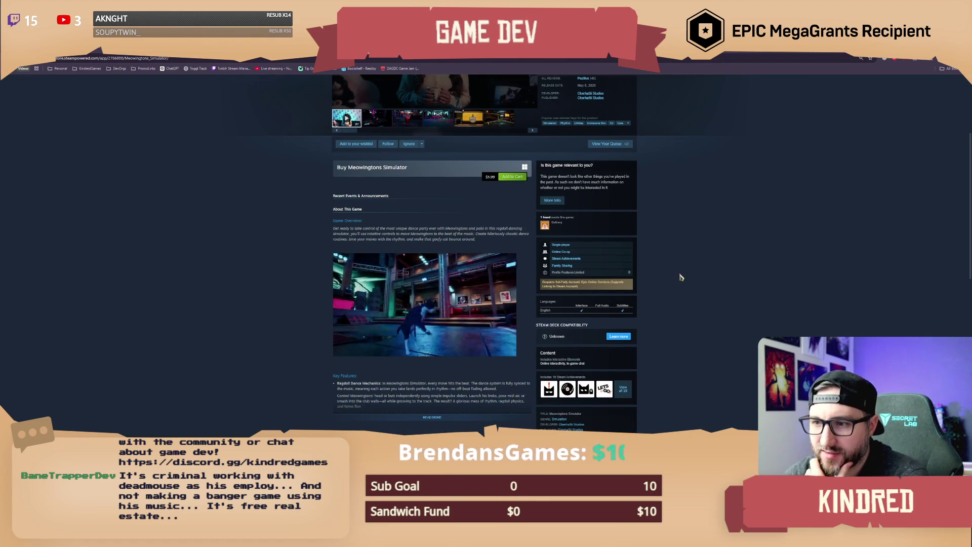
pyautogui.scroll(-2, 694, 273)
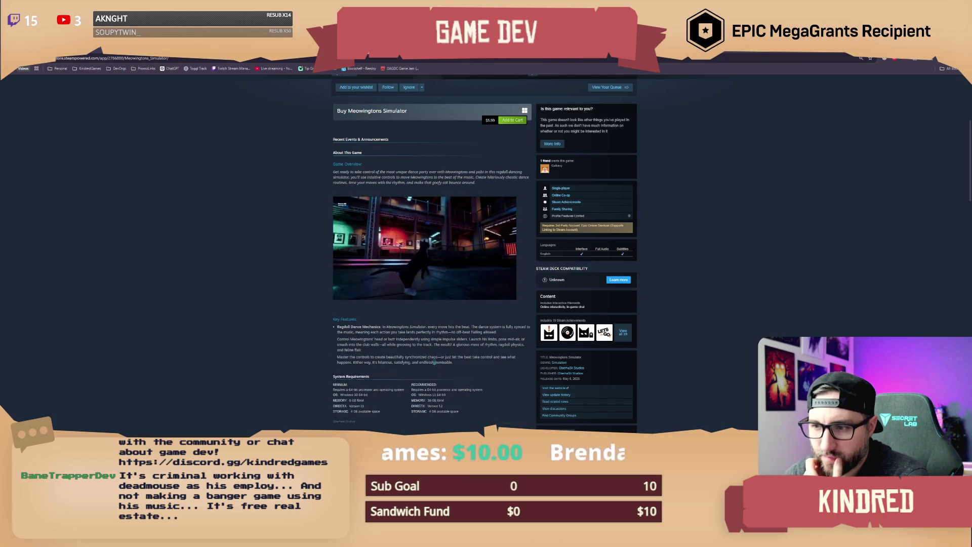
pyautogui.click(446, 360)
pyautogui.scroll(-2, 492, 362)
pyautogui.scroll(-2, 492, 362)
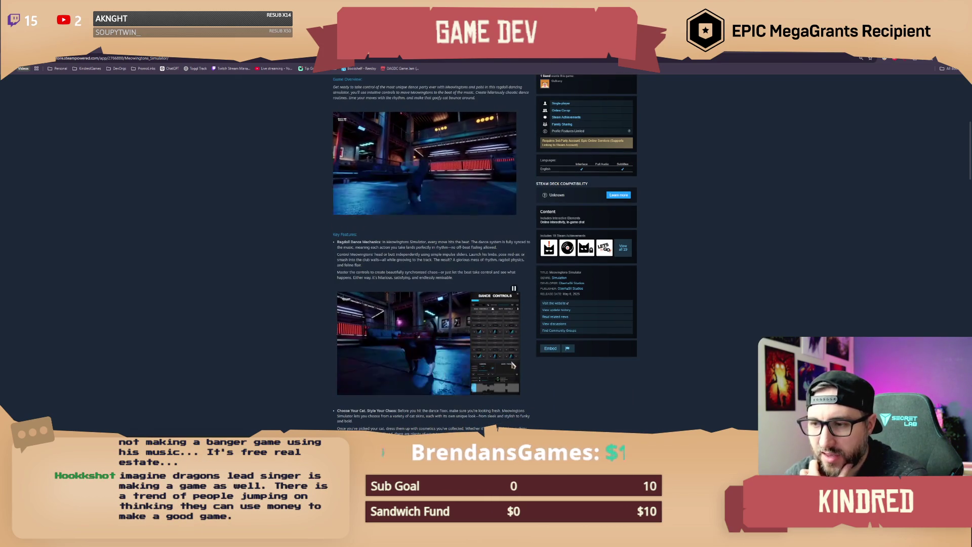
pyautogui.scroll(4, 579, 225)
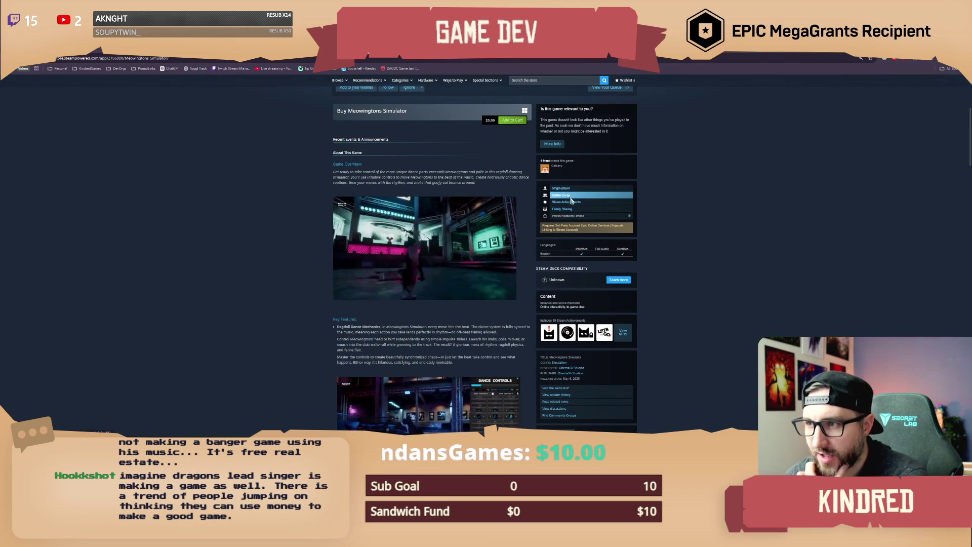
pyautogui.scroll(-2, 512, 338)
# Read through the expanded Key Features, then return to the Trail & Error store page.
pyautogui.scroll(8, 513, 339)
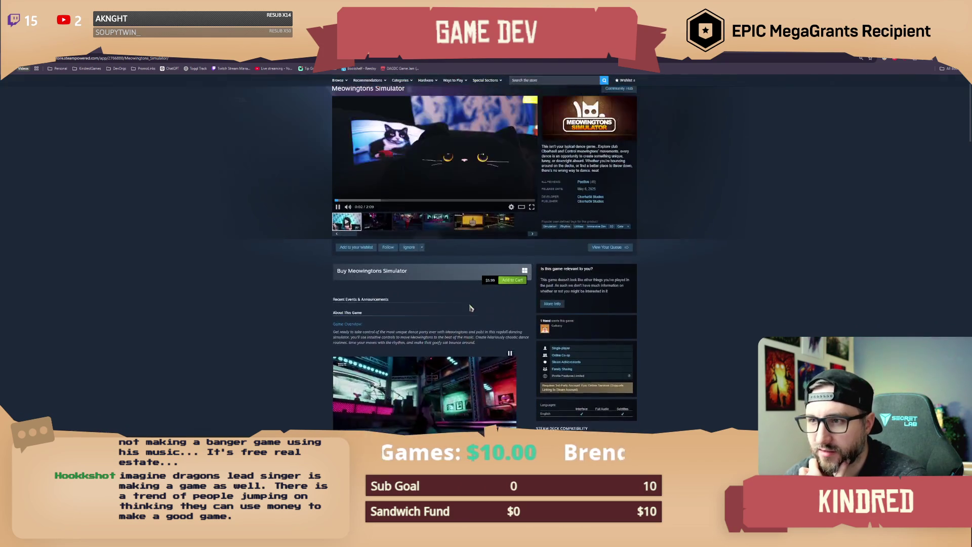
pyautogui.scroll(-15, 507, 367)
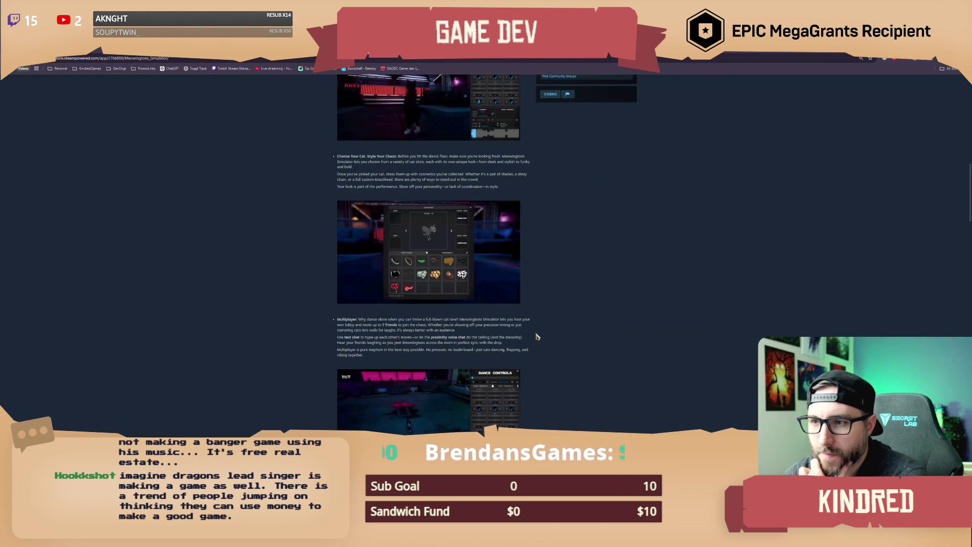
pyautogui.scroll(15, 538, 335)
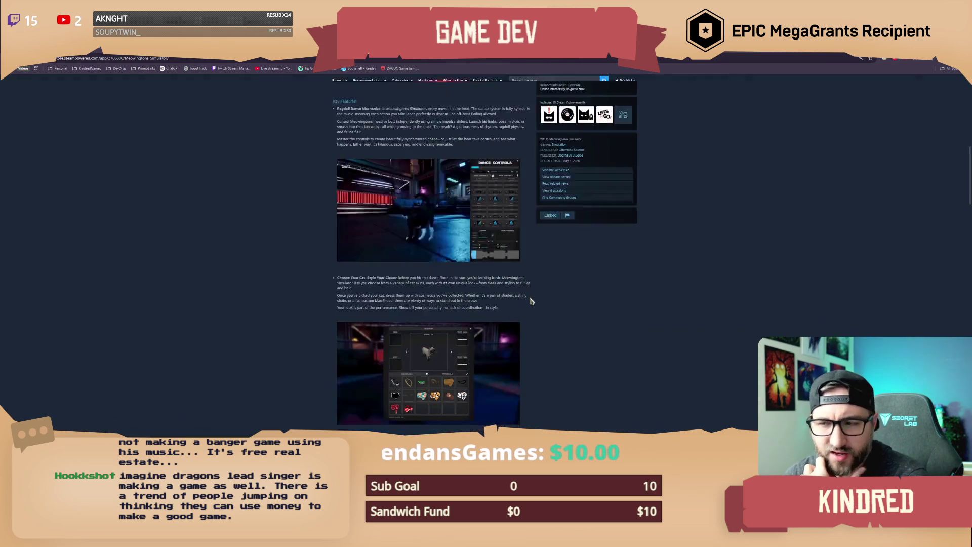
pyautogui.scroll(3, 390, 151)
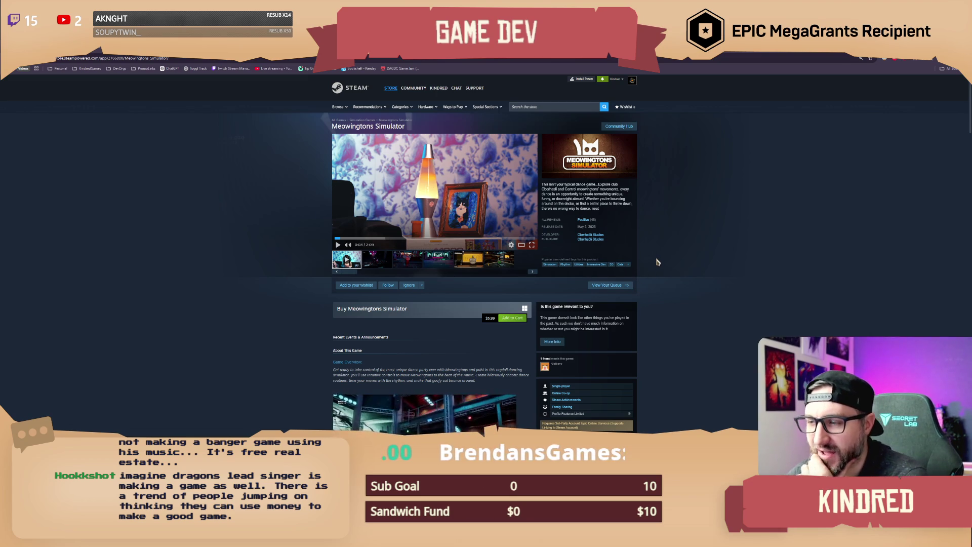
pyautogui.scroll(-1, 658, 262)
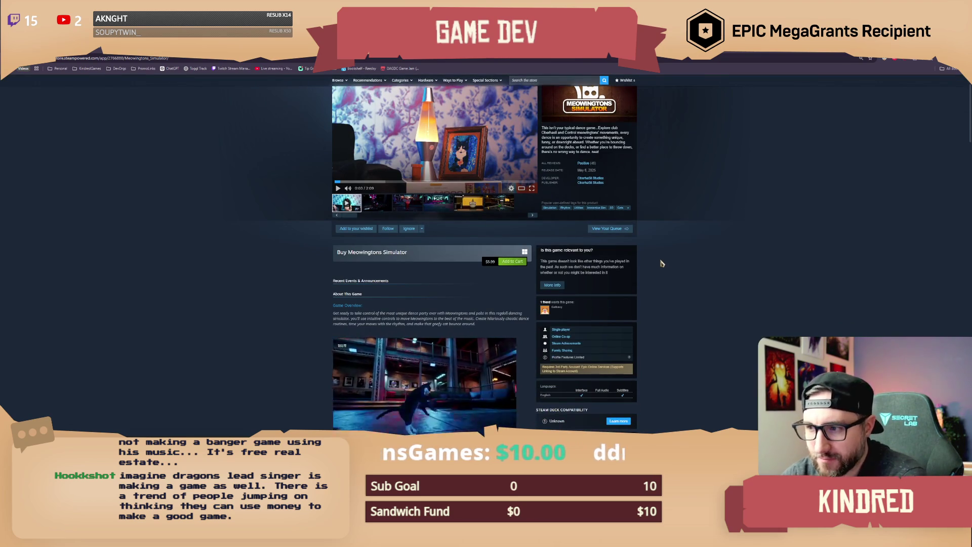
pyautogui.scroll(1, 662, 263)
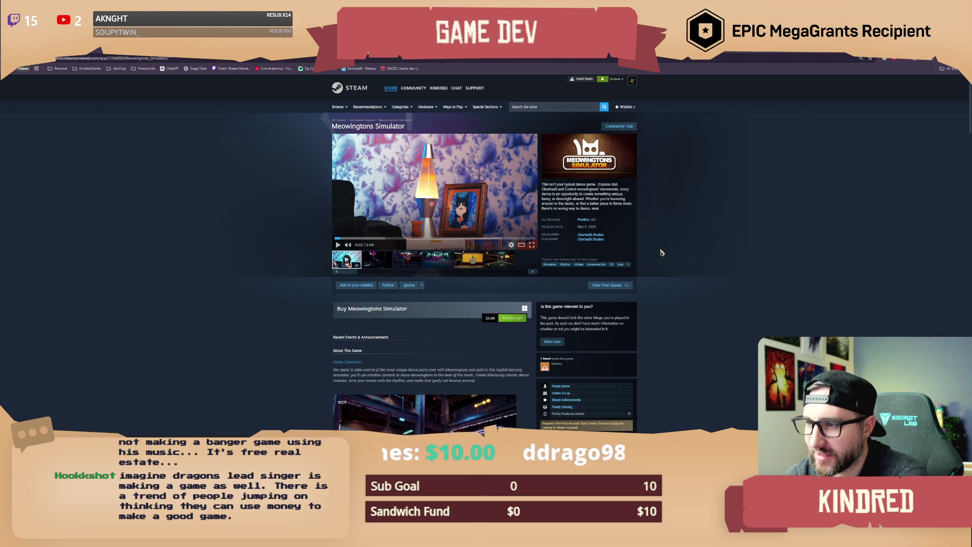
pyautogui.scroll(-1, 661, 253)
pyautogui.scroll(-1, 662, 253)
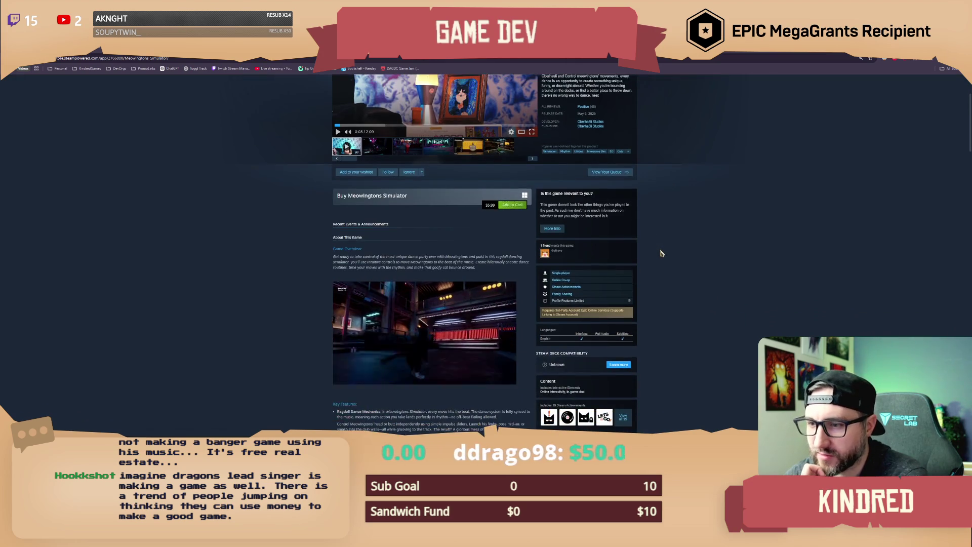
pyautogui.scroll(2, 661, 253)
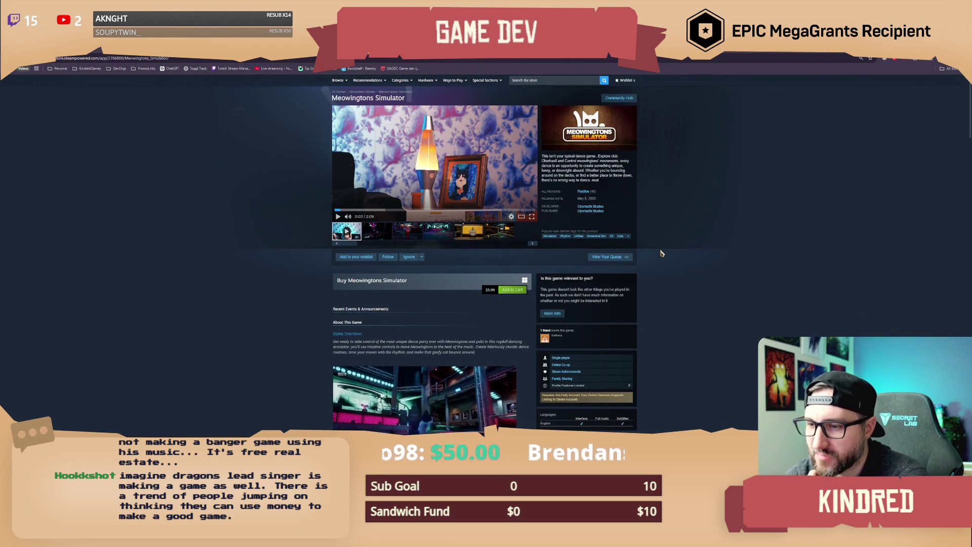
pyautogui.scroll(1, 662, 254)
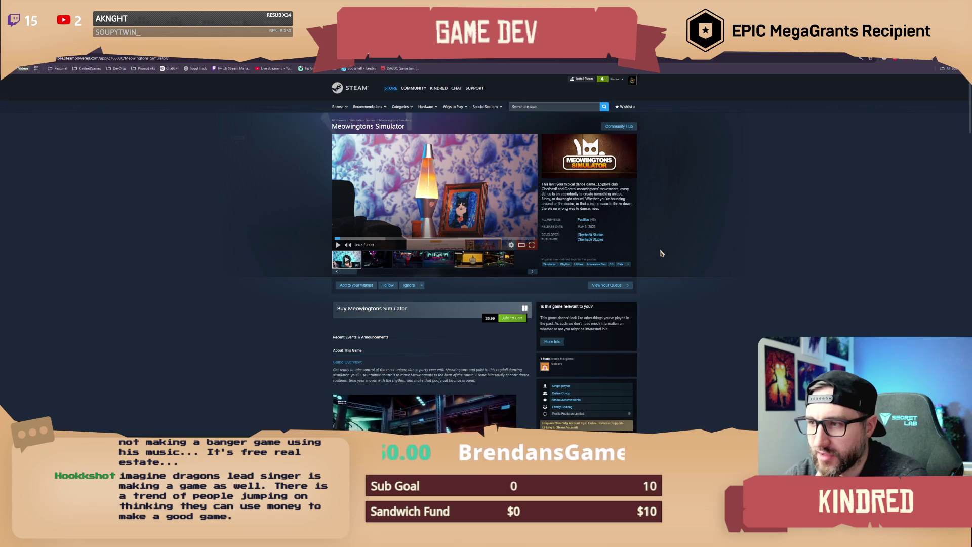
pyautogui.hotkey('alt', 'Left')
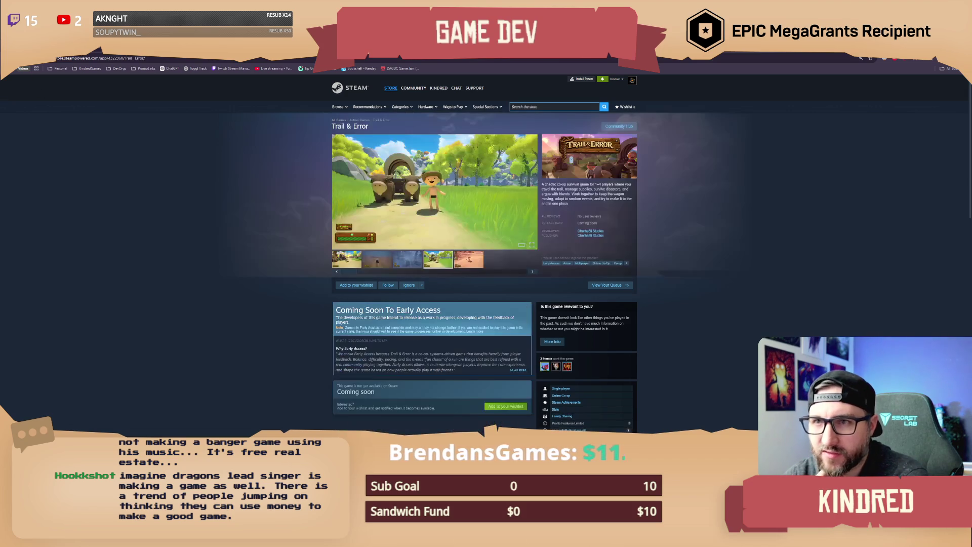
# List the developer's two games, open Trail & Error, then go back to Meowingtons Simulator.
pyautogui.click(592, 231)
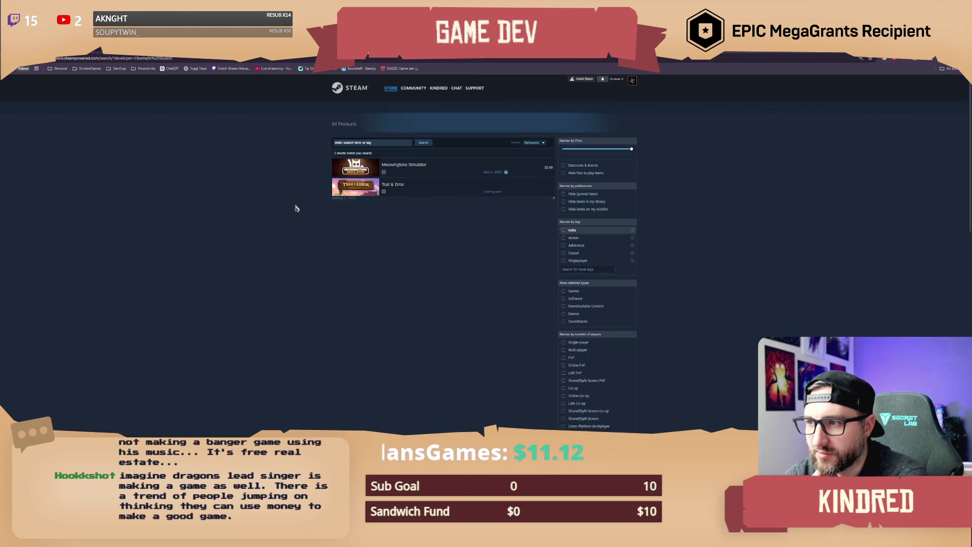
pyautogui.moveTo(423, 188)
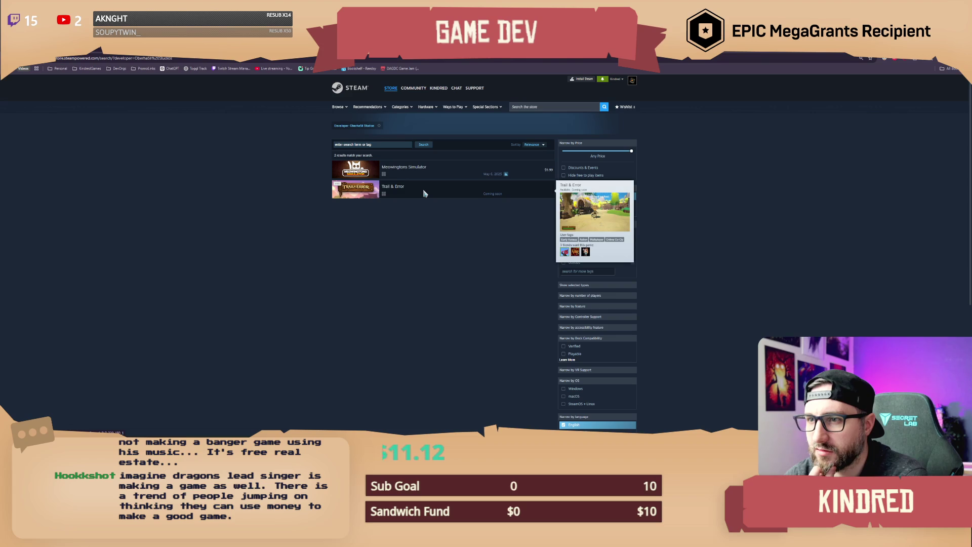
pyautogui.click(423, 192)
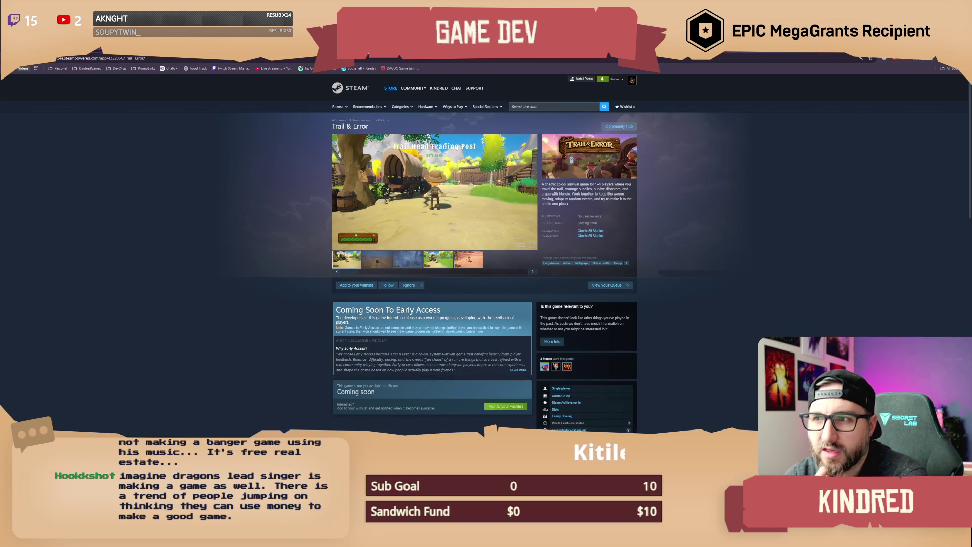
pyautogui.click(99, 49)
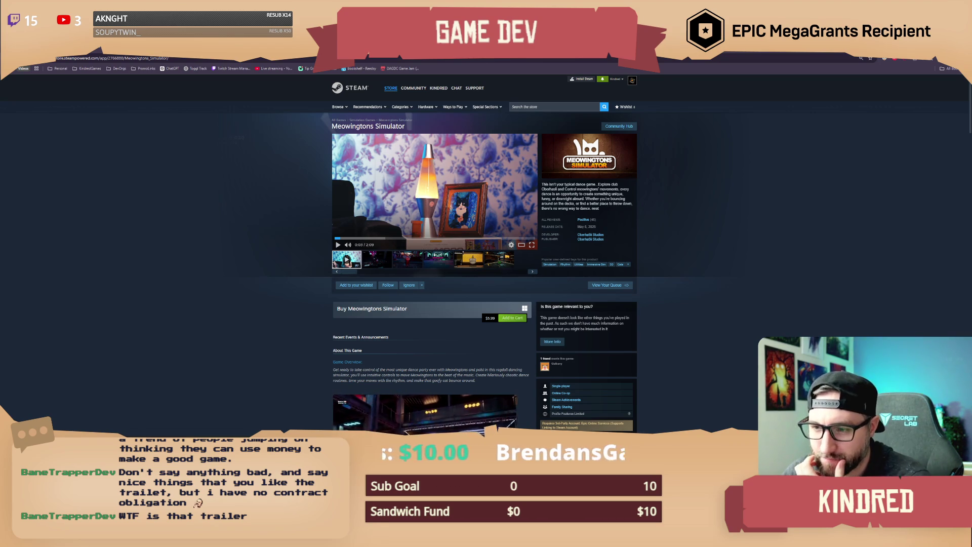
pyautogui.scroll(-3, 490, 296)
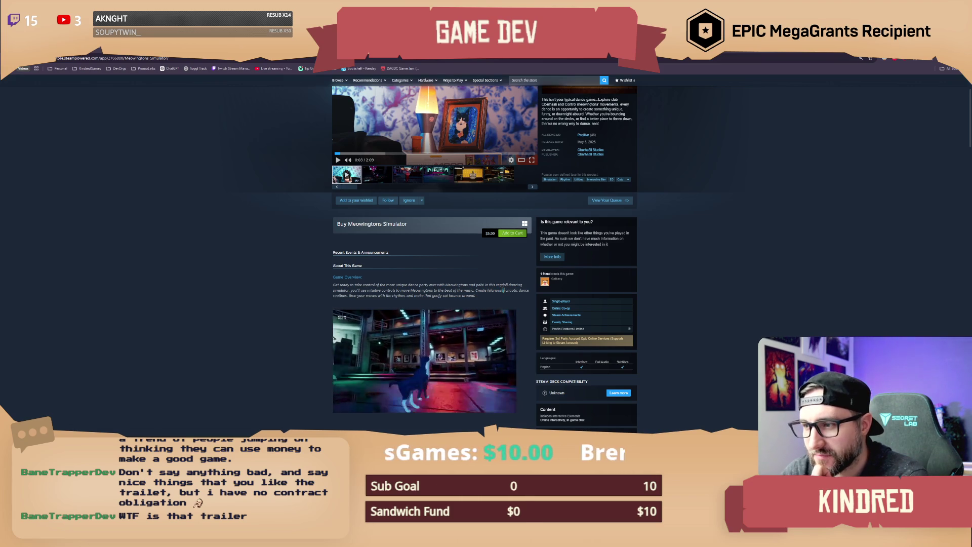
pyautogui.scroll(-2, 505, 294)
pyautogui.scroll(-6, 506, 295)
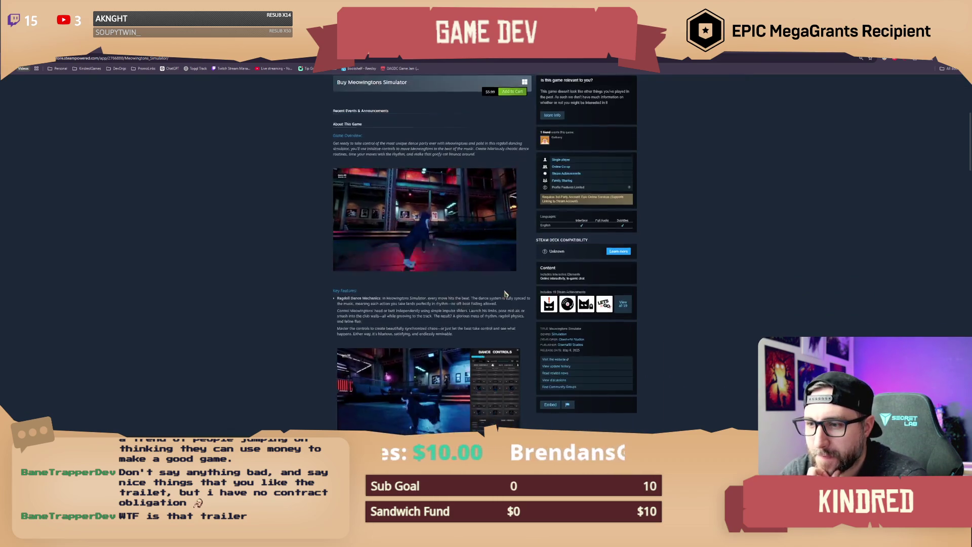
pyautogui.scroll(-3, 511, 302)
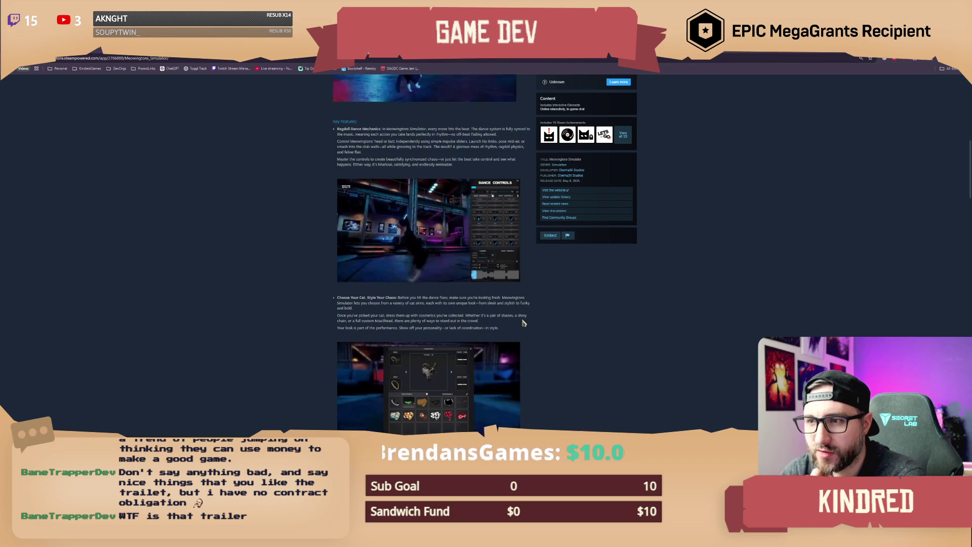
pyautogui.scroll(-2, 524, 323)
pyautogui.scroll(4, 530, 319)
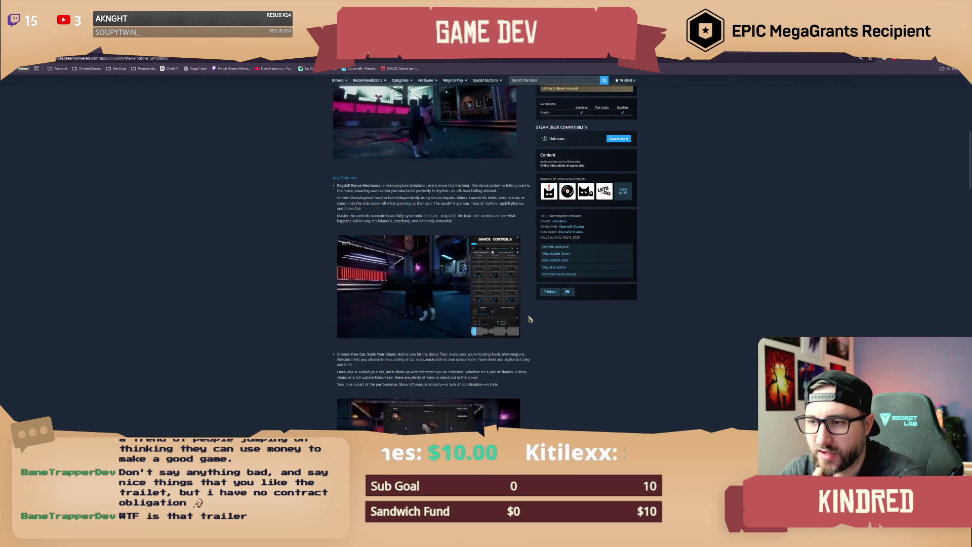
pyautogui.scroll(2, 530, 319)
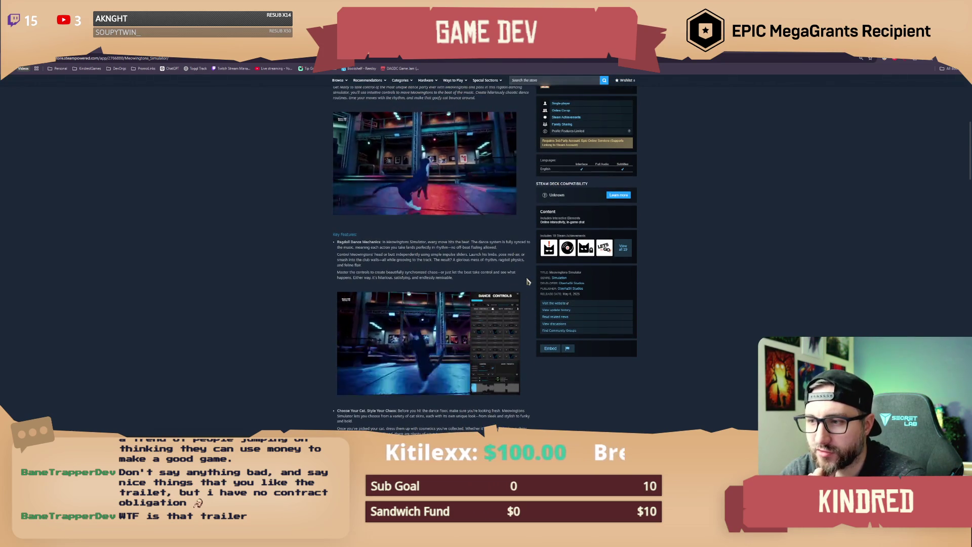
pyautogui.scroll(3, 527, 281)
pyautogui.scroll(3, 527, 282)
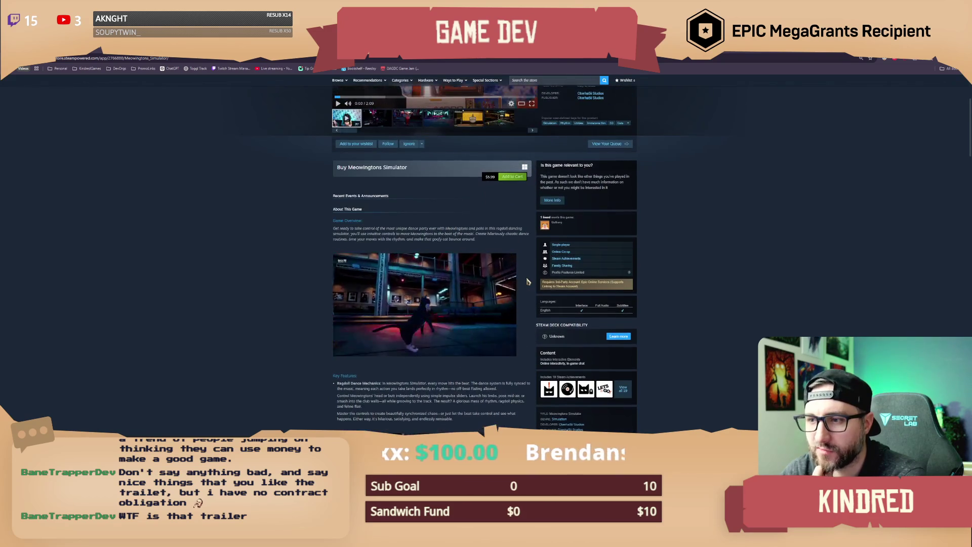
pyautogui.scroll(-10, 527, 282)
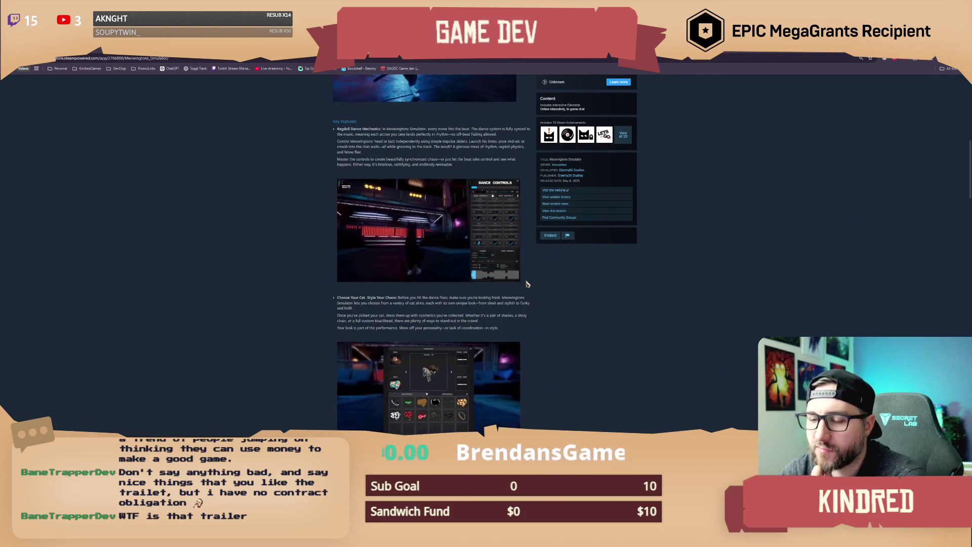
pyautogui.scroll(-8, 526, 284)
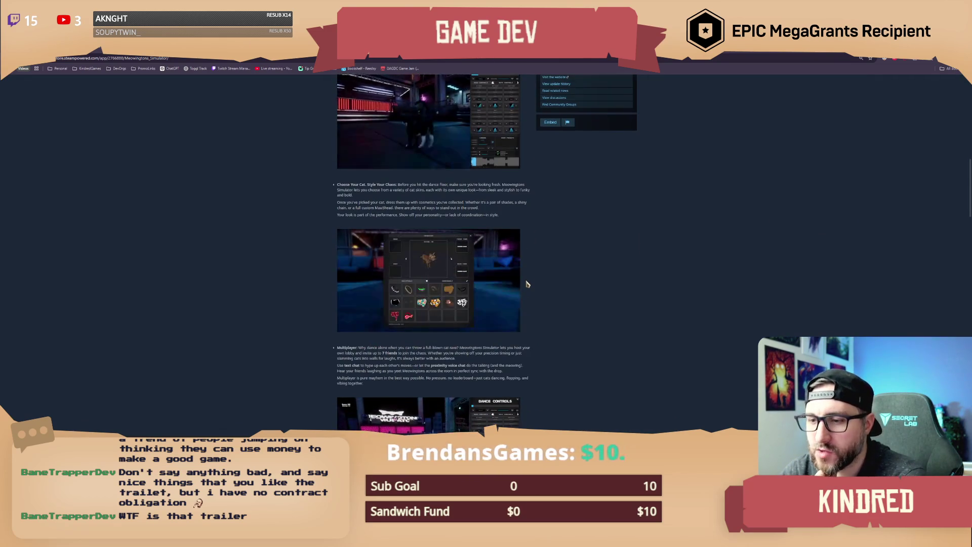
pyautogui.scroll(-7, 526, 284)
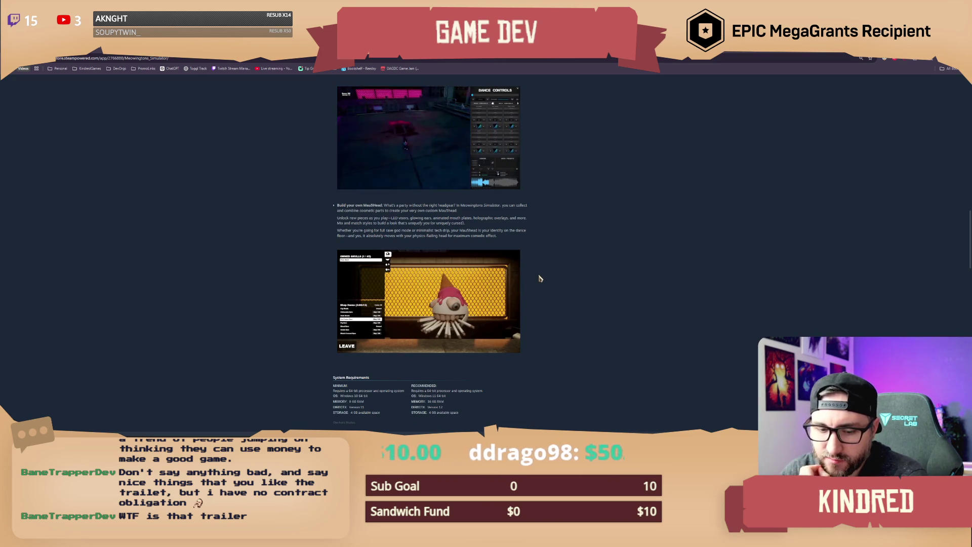
pyautogui.scroll(3, 540, 278)
pyautogui.scroll(-2, 540, 278)
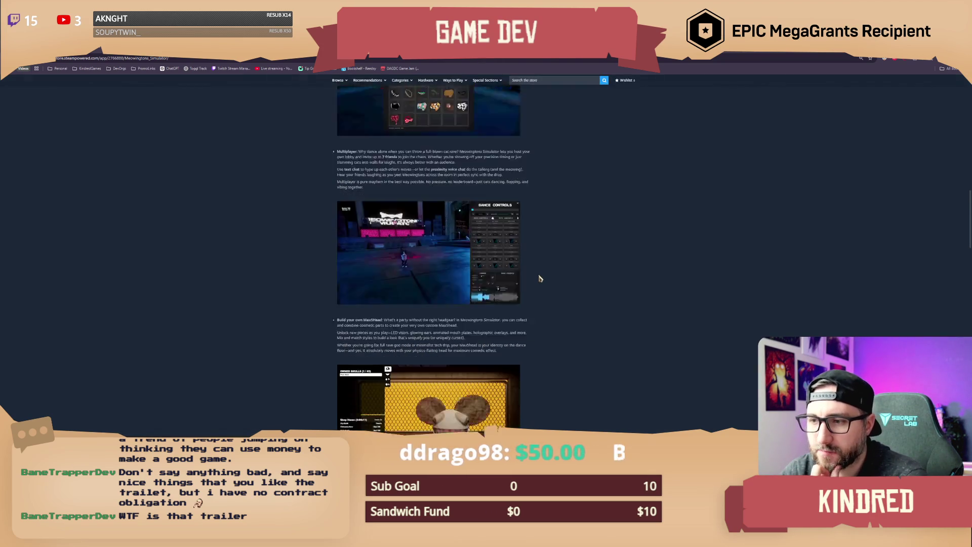
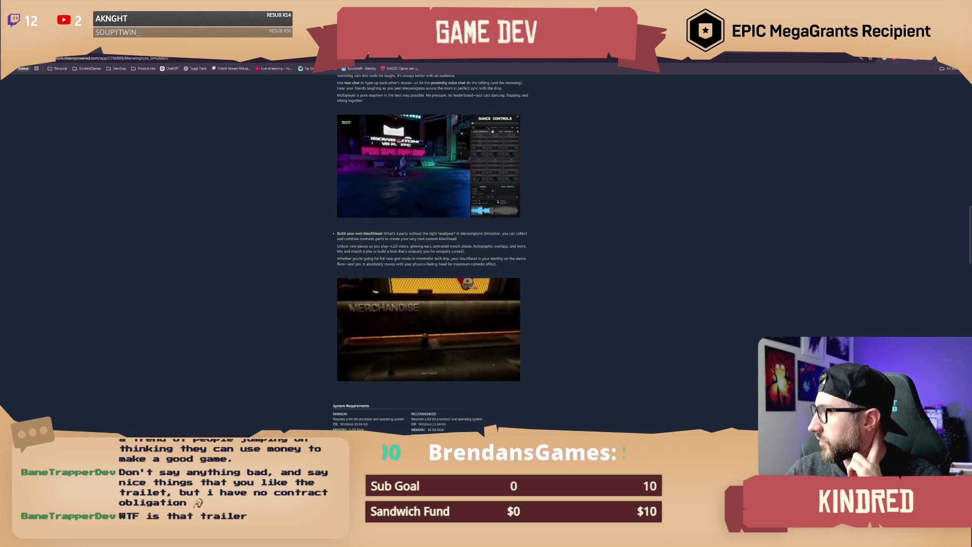
# Maximize the Pinterest window and look at the orange forest pin on the Rhythm Souls-like board.
pyautogui.moveTo(341, 101); pyautogui.dragTo(369, 96)
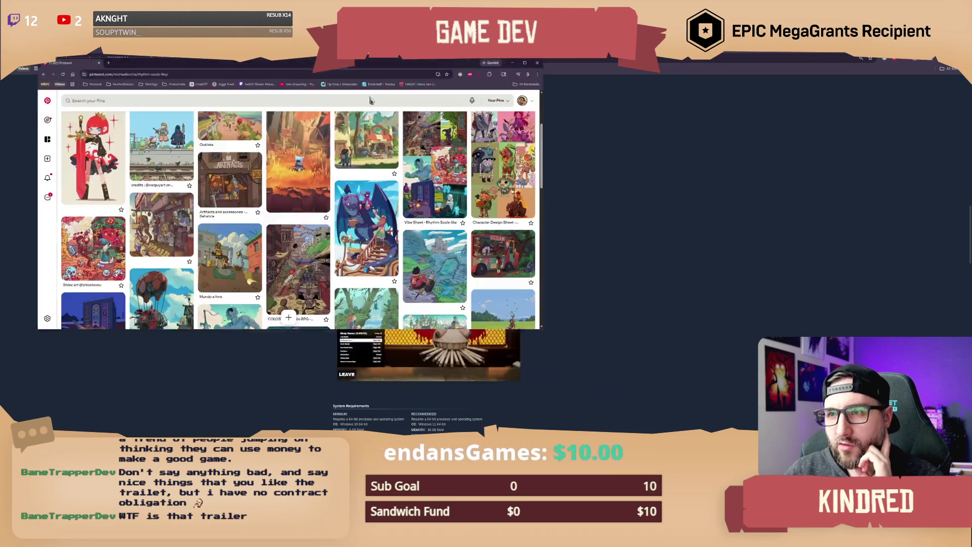
pyautogui.press('super+Up')
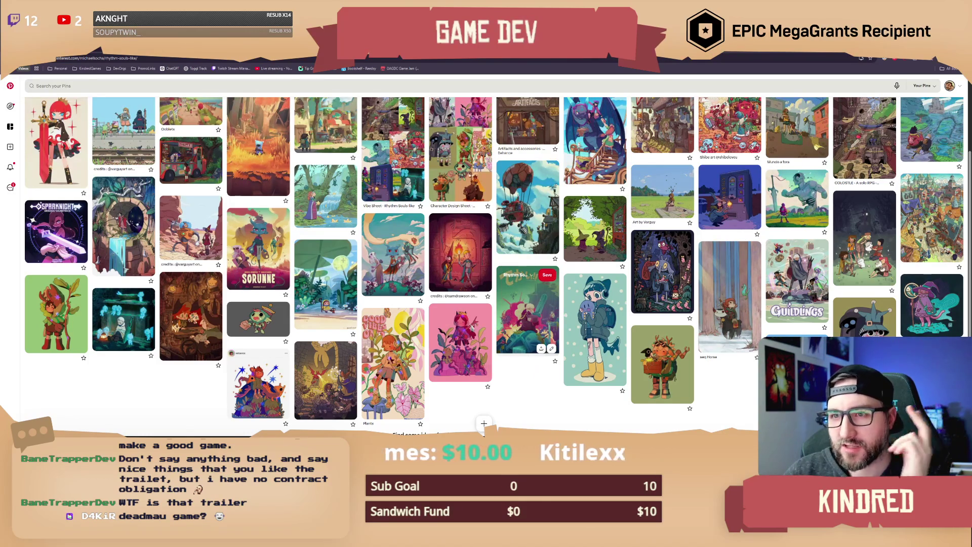
pyautogui.click(270, 169)
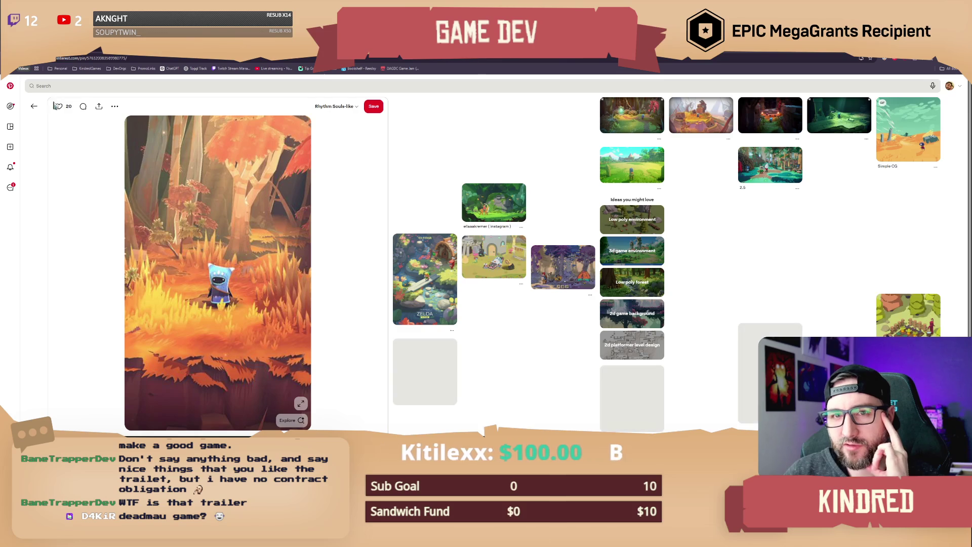
pyautogui.click(35, 106)
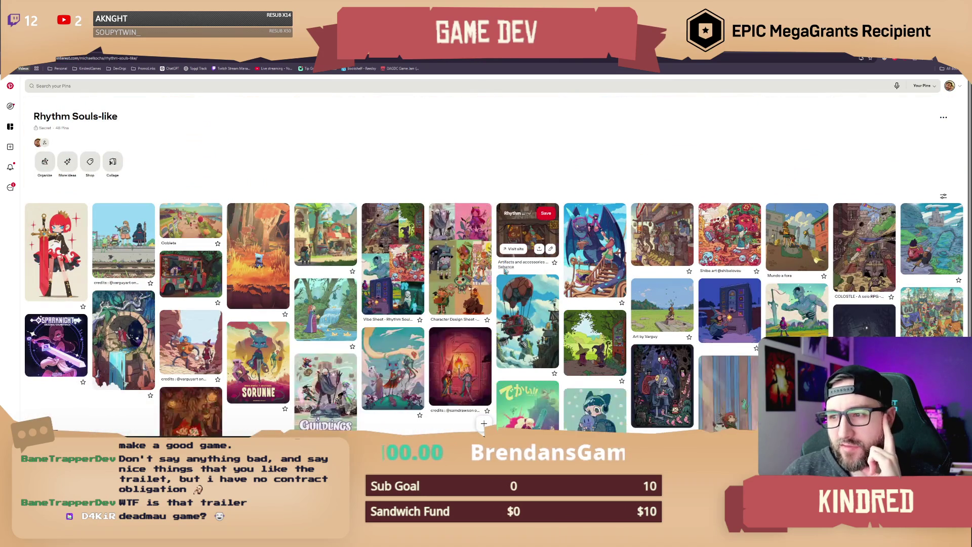
# Scroll down the board, open the COLOSTLE – A solo RPG pin, then return.
pyautogui.scroll(-2, 506, 213)
pyautogui.scroll(-1, 527, 203)
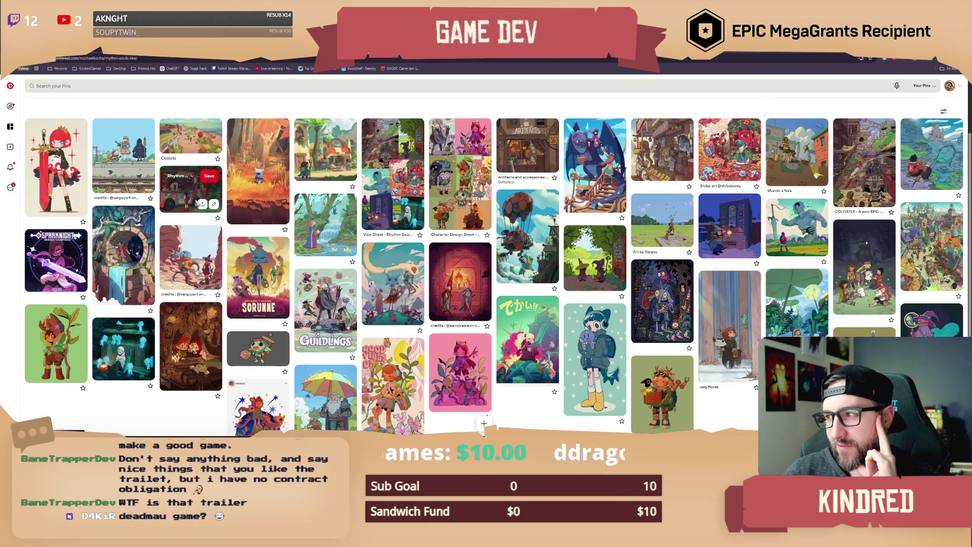
pyautogui.click(860, 190)
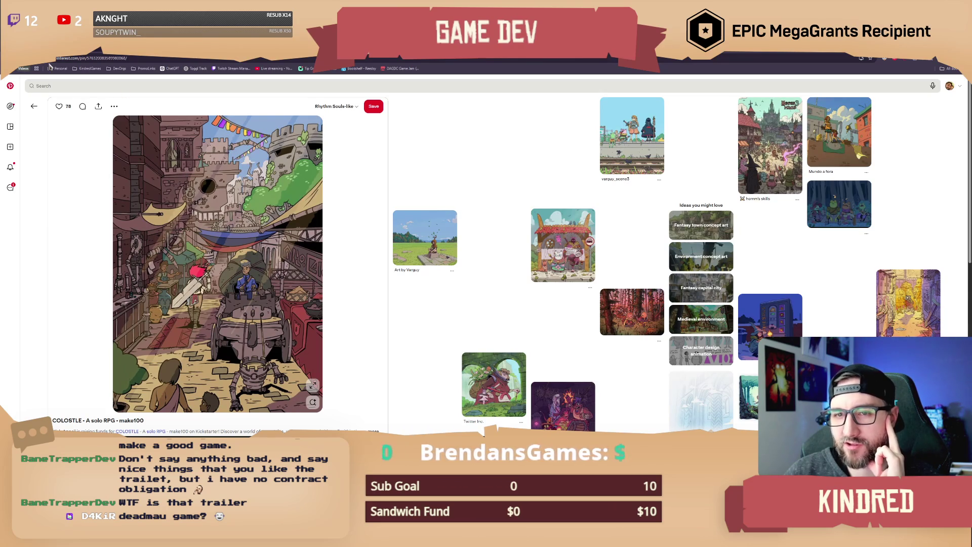
pyautogui.click(34, 106)
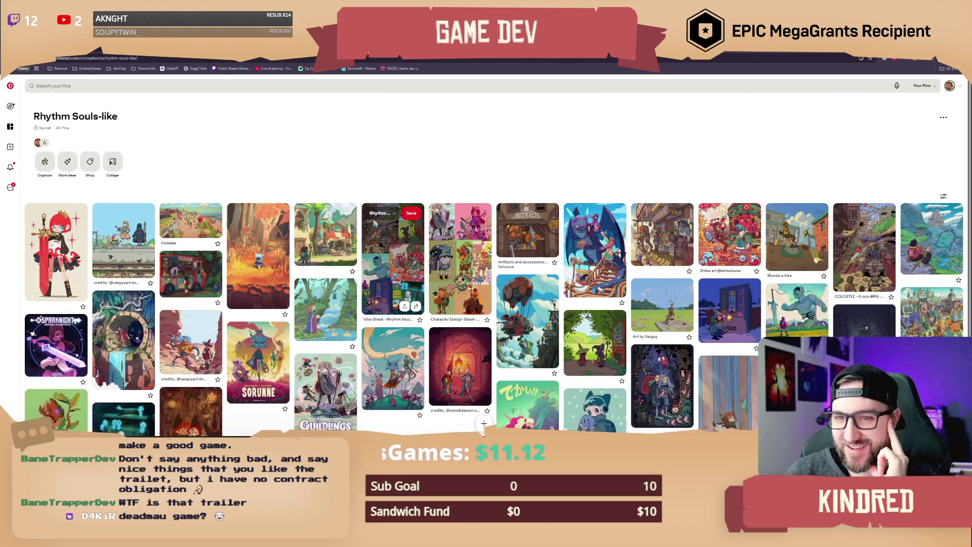
# Scroll the board grid down and open the two witches beside the potion vending machine pin.
pyautogui.scroll(-1, 375, 223)
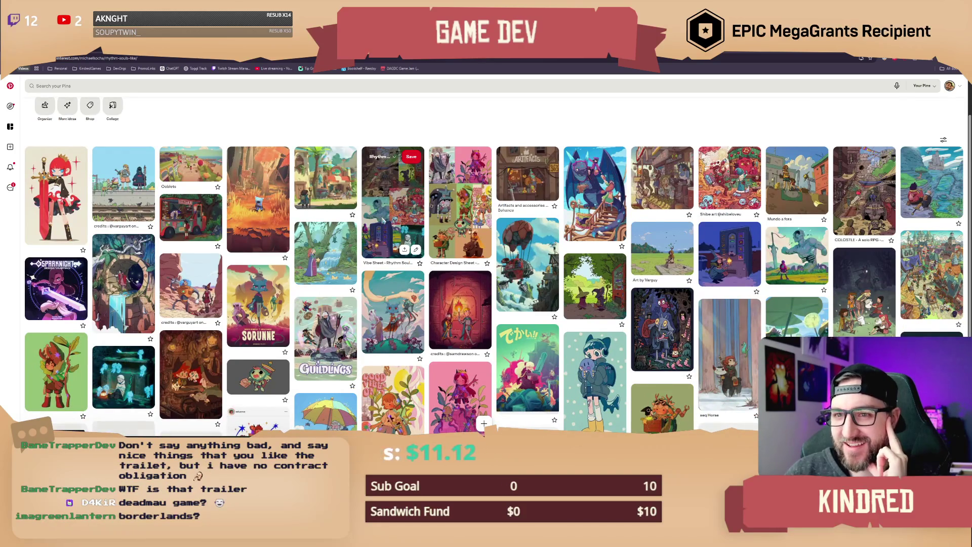
pyautogui.scroll(-1, 384, 223)
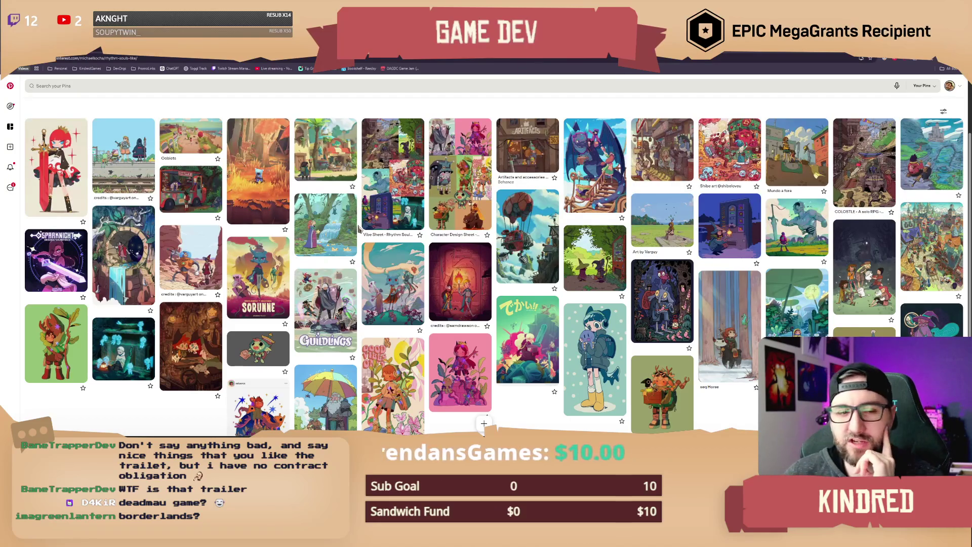
pyautogui.moveTo(354, 223)
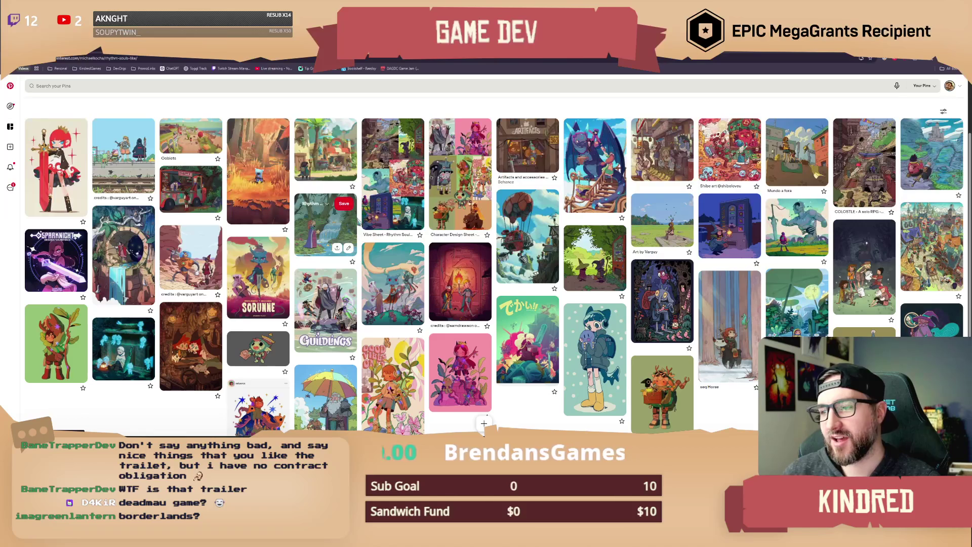
pyautogui.click(601, 264)
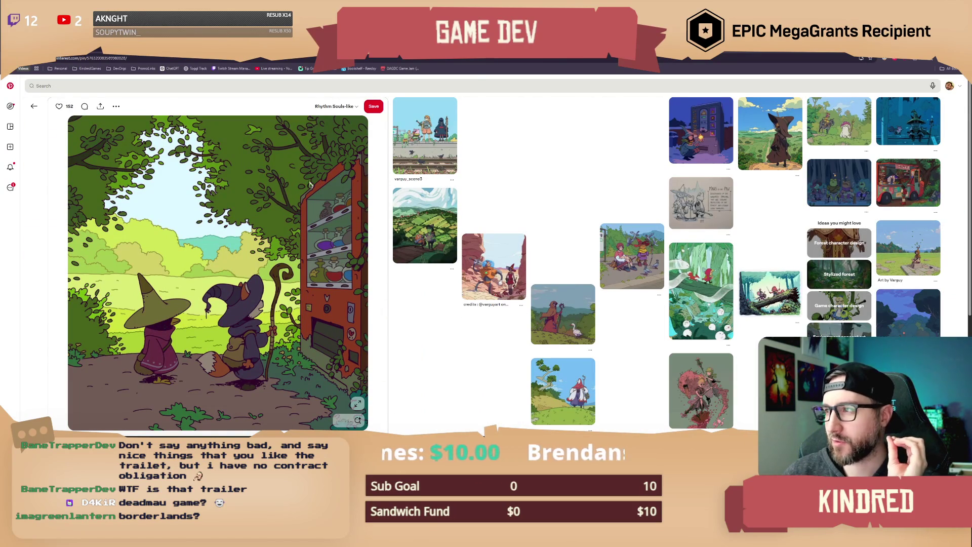
# Browse the related fireball, potion vending machine and witch food-truck pins, then close Pinterest.
pyautogui.click(701, 203)
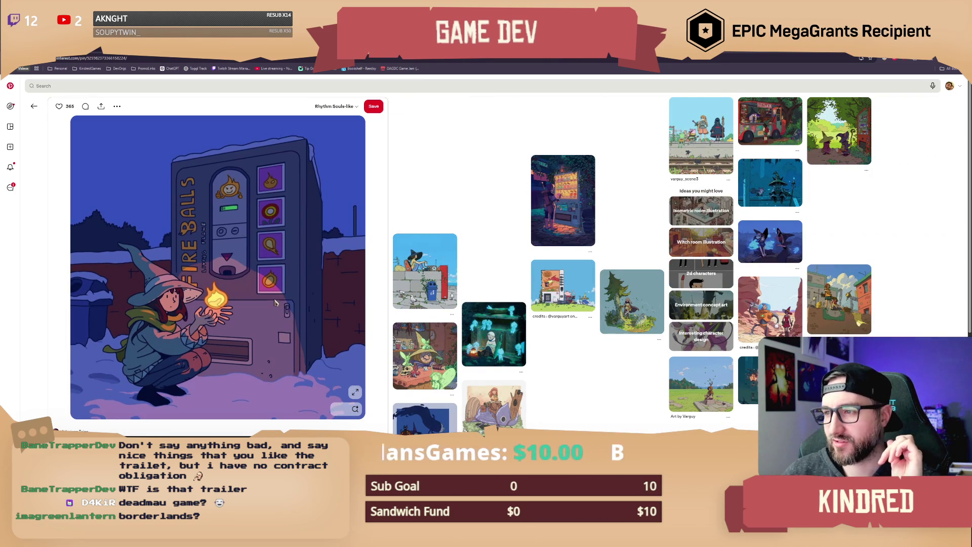
pyautogui.click(562, 202)
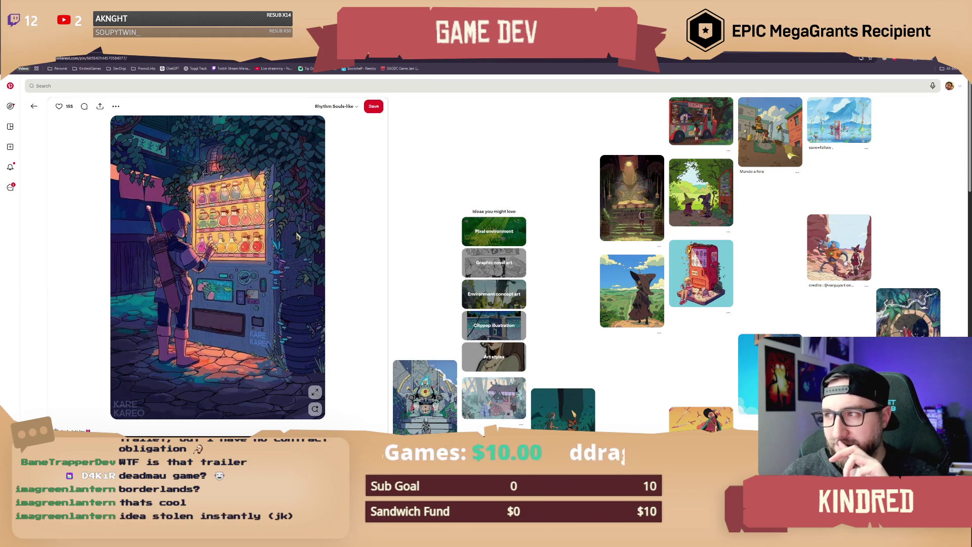
pyautogui.click(713, 135)
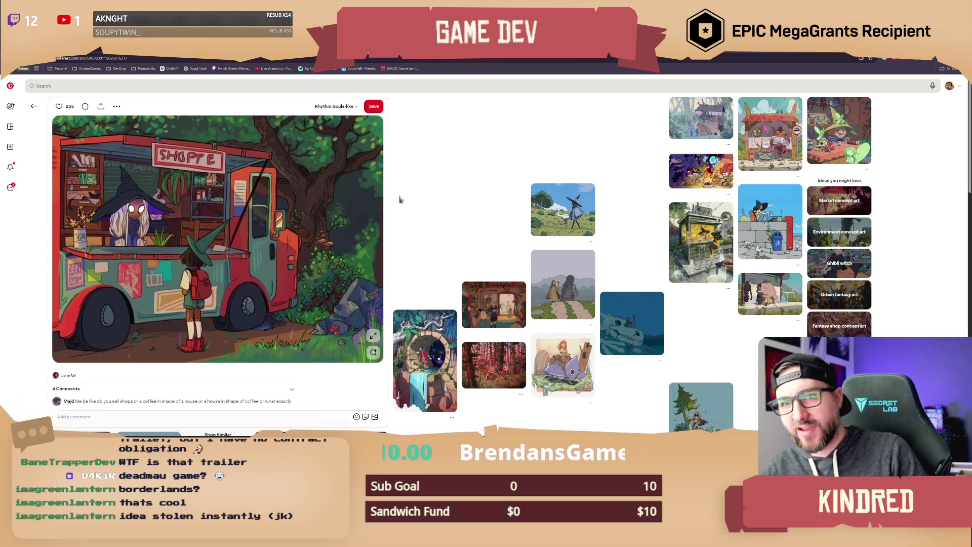
pyautogui.moveTo(486, 48)
pyautogui.mouseDown()
pyautogui.moveTo(345, 110)
pyautogui.moveTo(502, 160)
pyautogui.mouseUp()
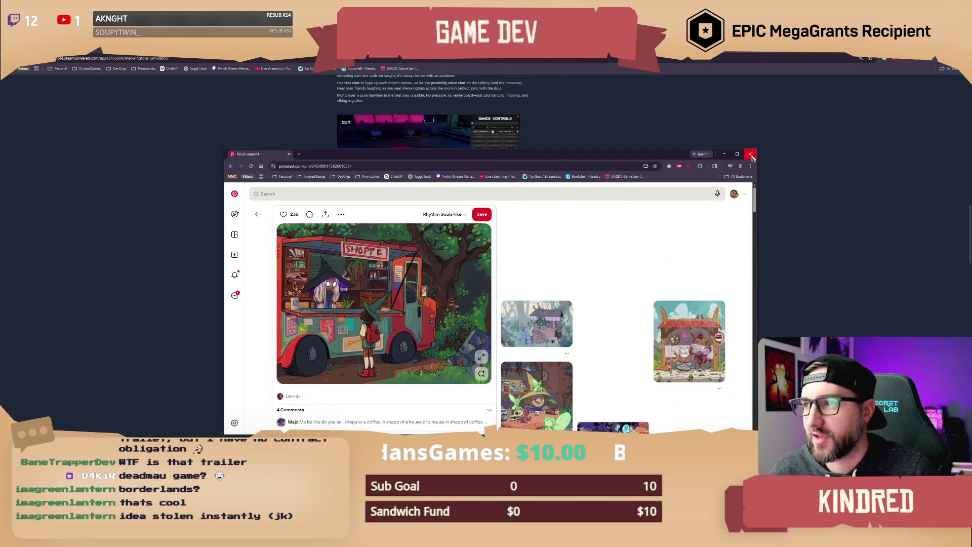
pyautogui.click(758, 156)
# Step back and forward between the Steam store pages, then switch to Unreal and reframe the meadow viewport.
pyautogui.hotkey('alt', 'Left')
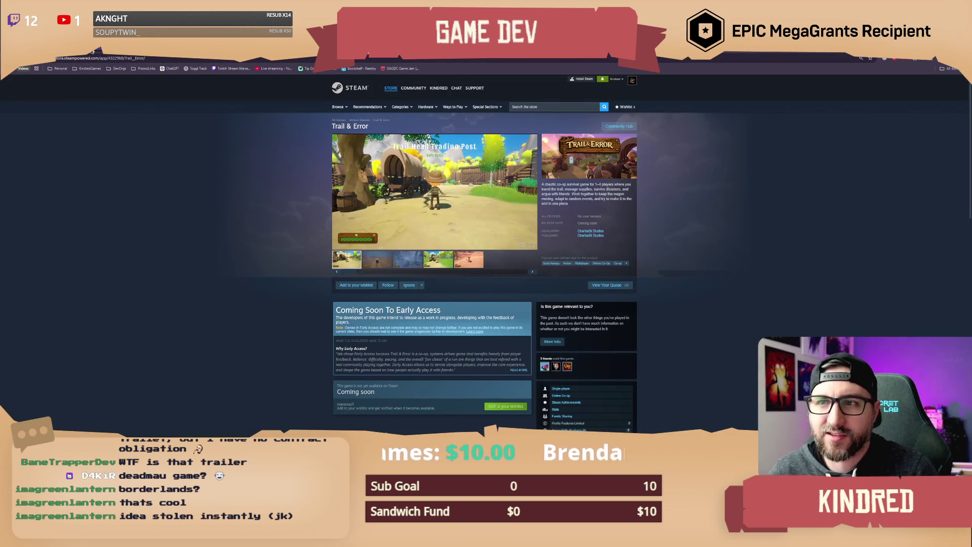
pyautogui.hotkey('alt', 'Right')
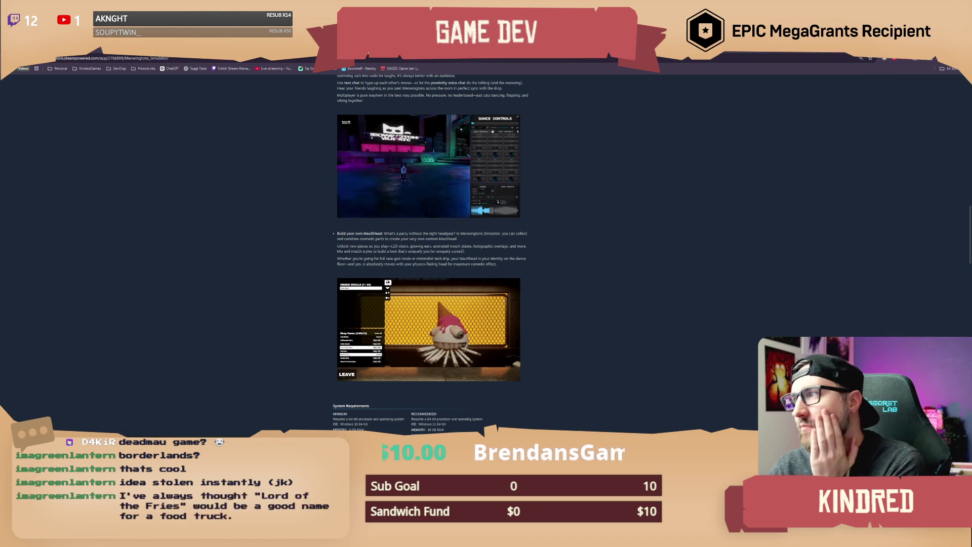
pyautogui.hotkey('alt', 'Tab')
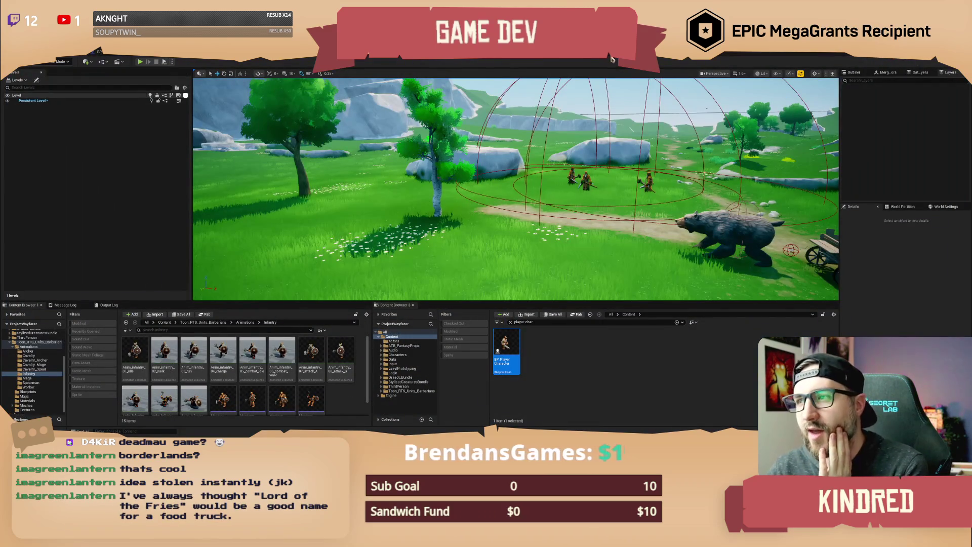
pyautogui.moveTo(516, 164)
pyautogui.mouseDown()
pyautogui.moveTo(547, 167)
pyautogui.moveTo(562, 87)
pyautogui.mouseUp()
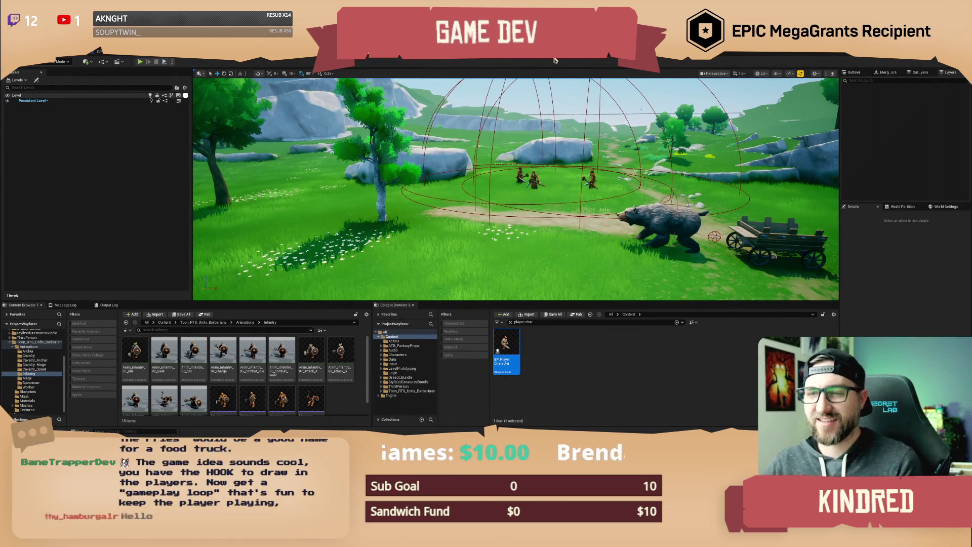